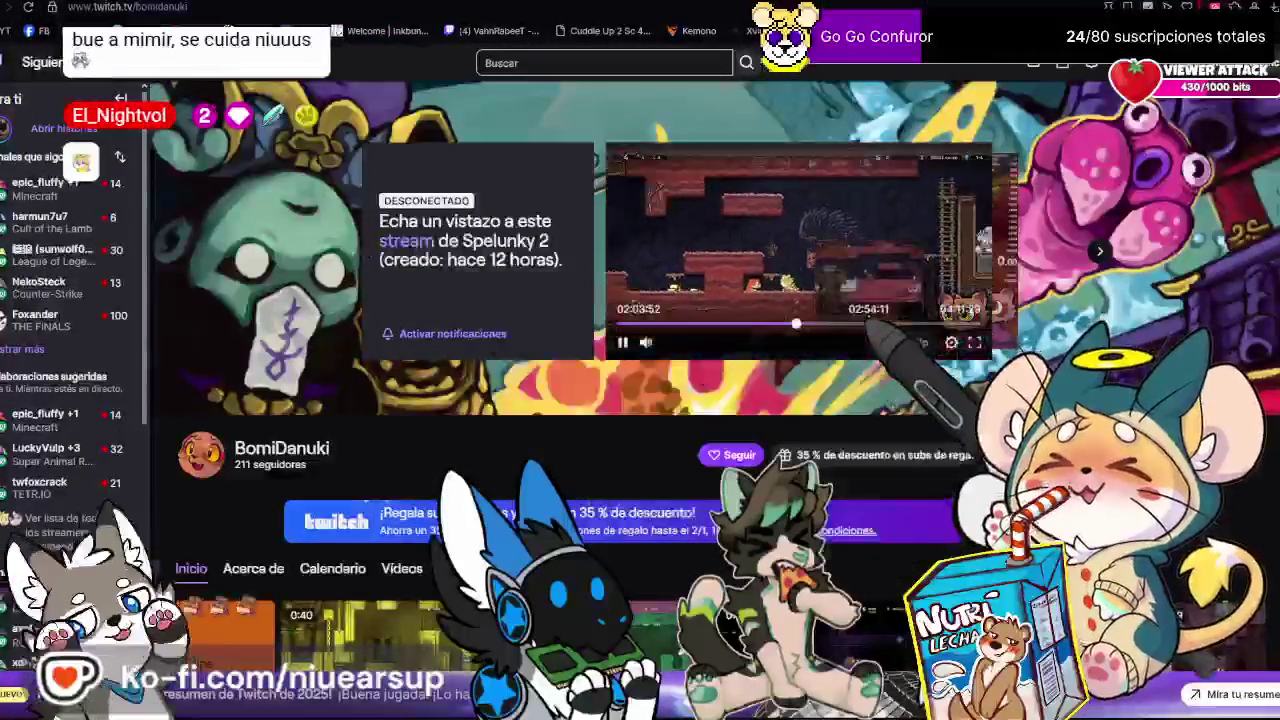
Play the Spelunky 2 replay full screen in the Twitch video player
click(974, 342)
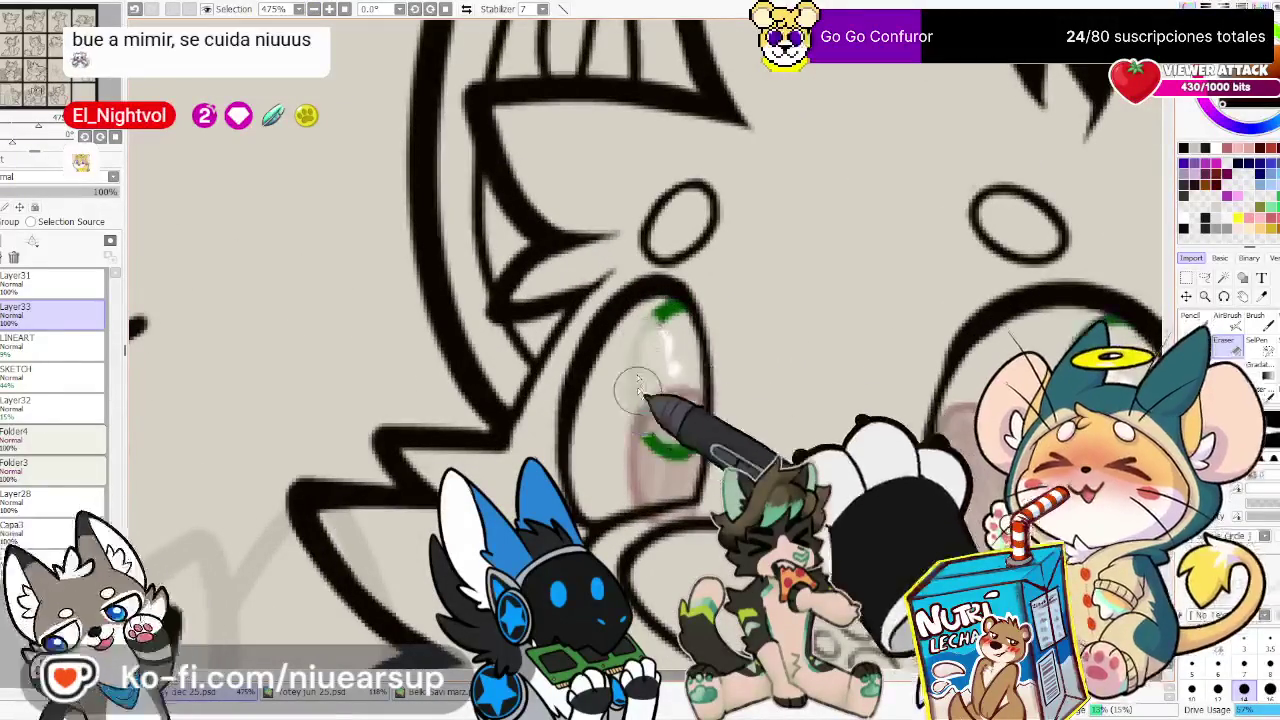
Mirror the view and erase the green guide strokes around both eyes
click(466, 9)
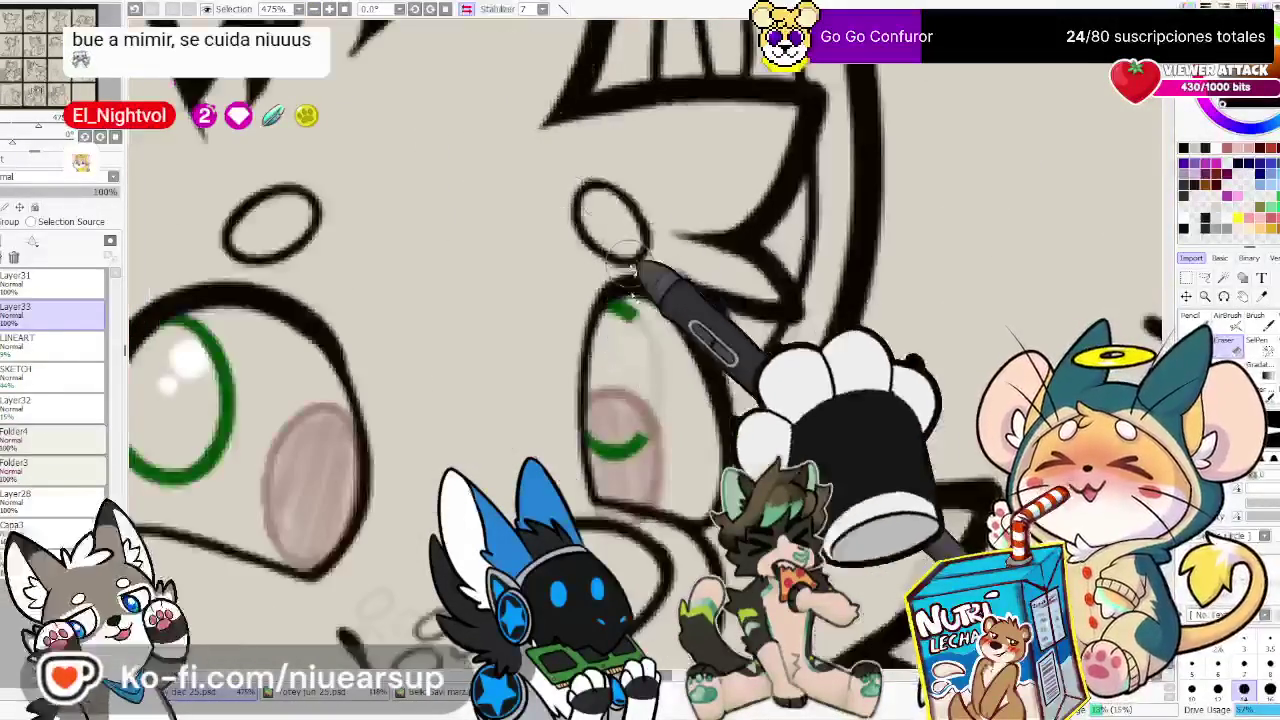
drag(617, 459, 605, 455)
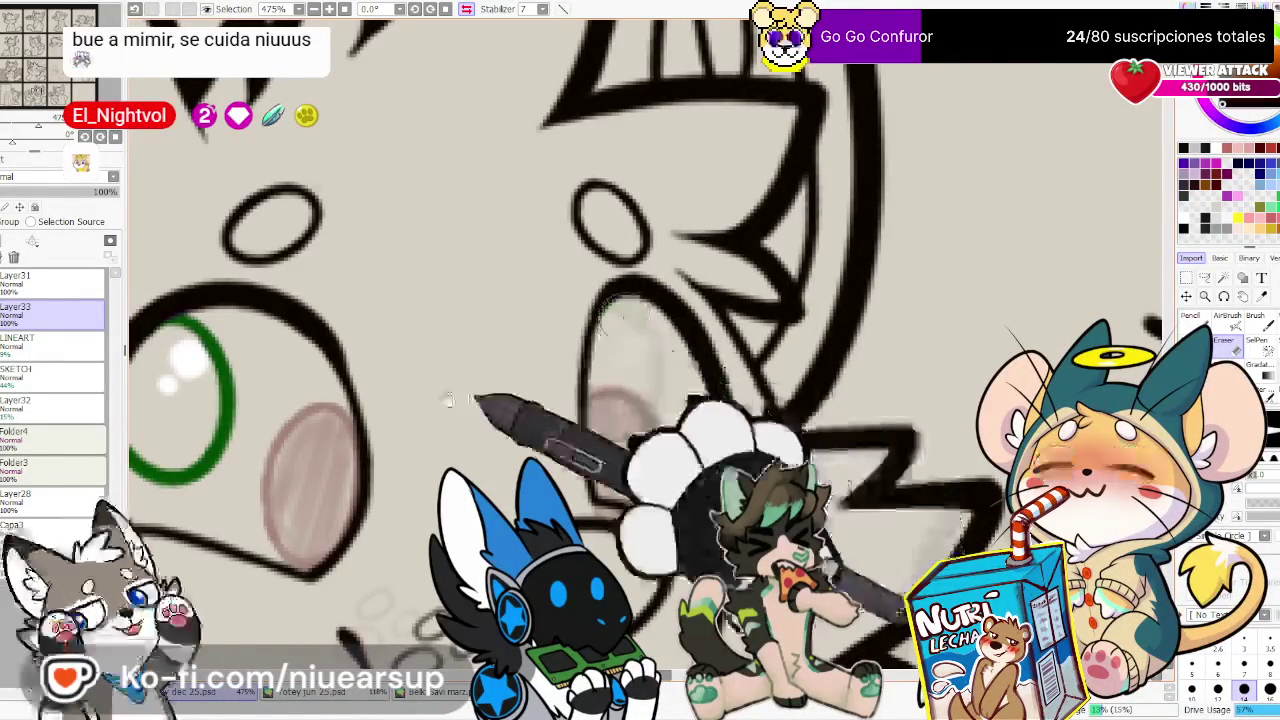
drag(486, 428, 586, 414)
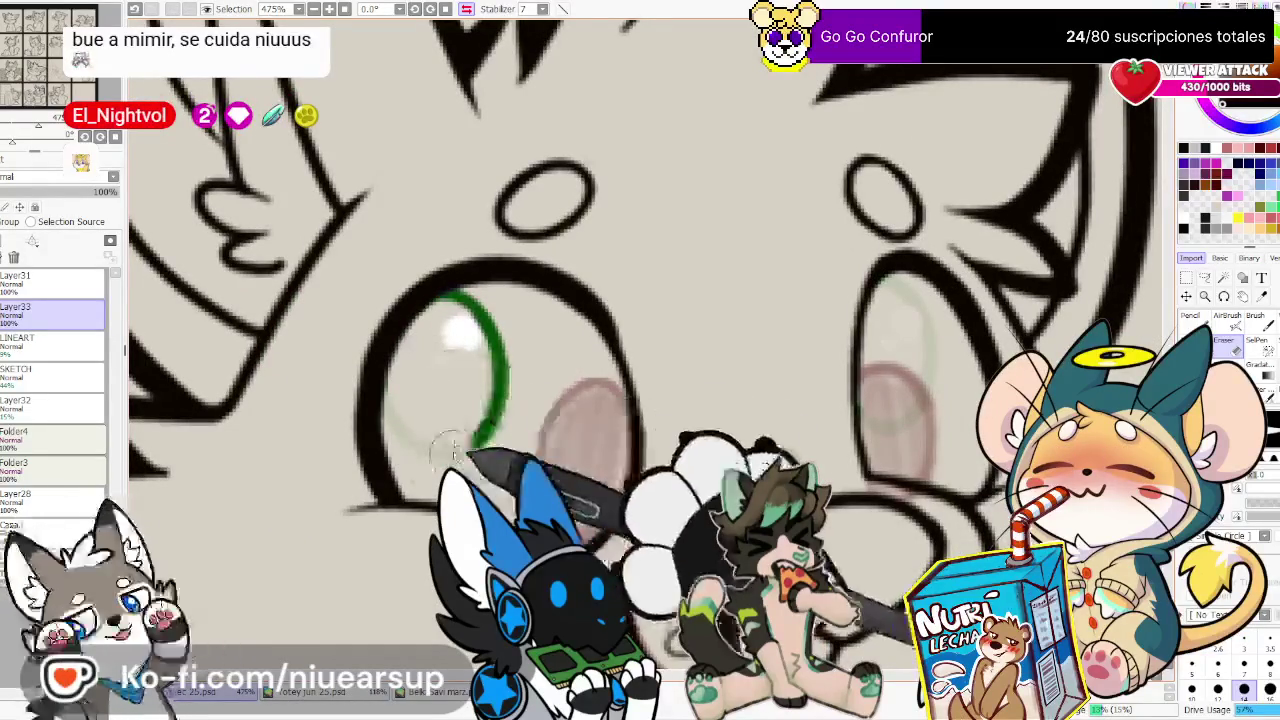
drag(432, 365, 476, 315)
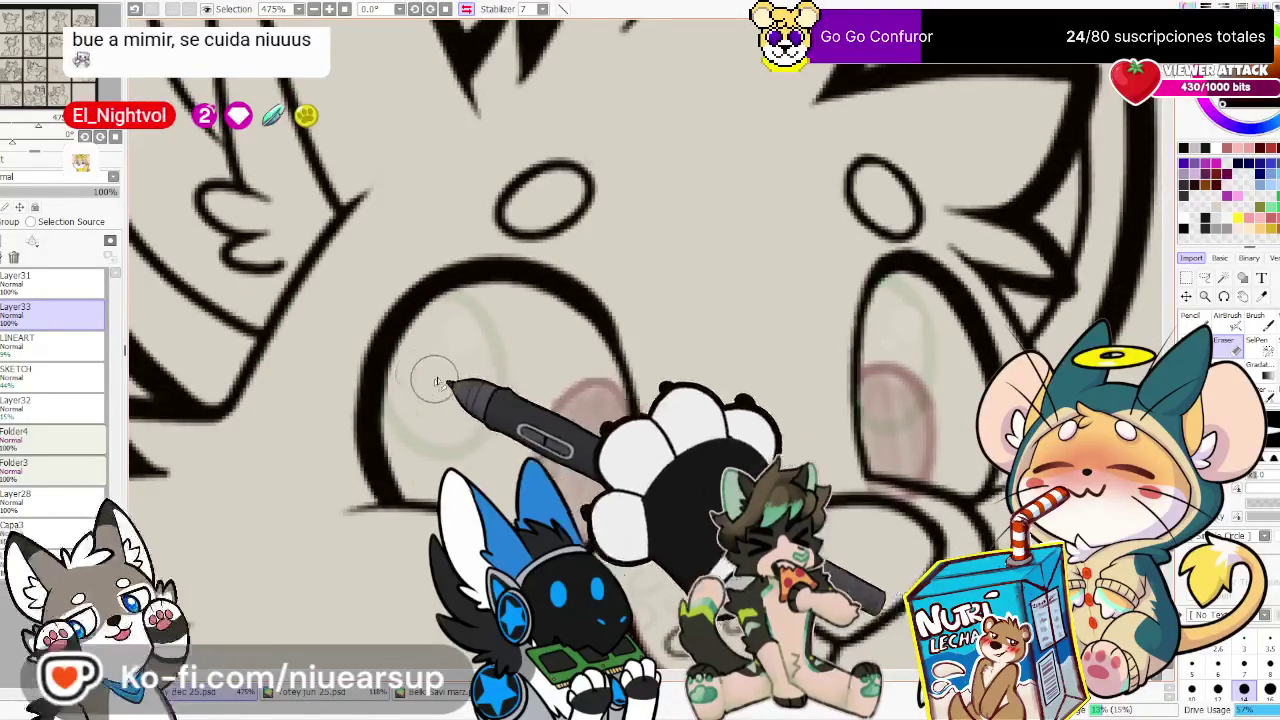
Paint a larger, darker blush inside the eye with the Pencil and add Layer34 above Layer33
key(n)
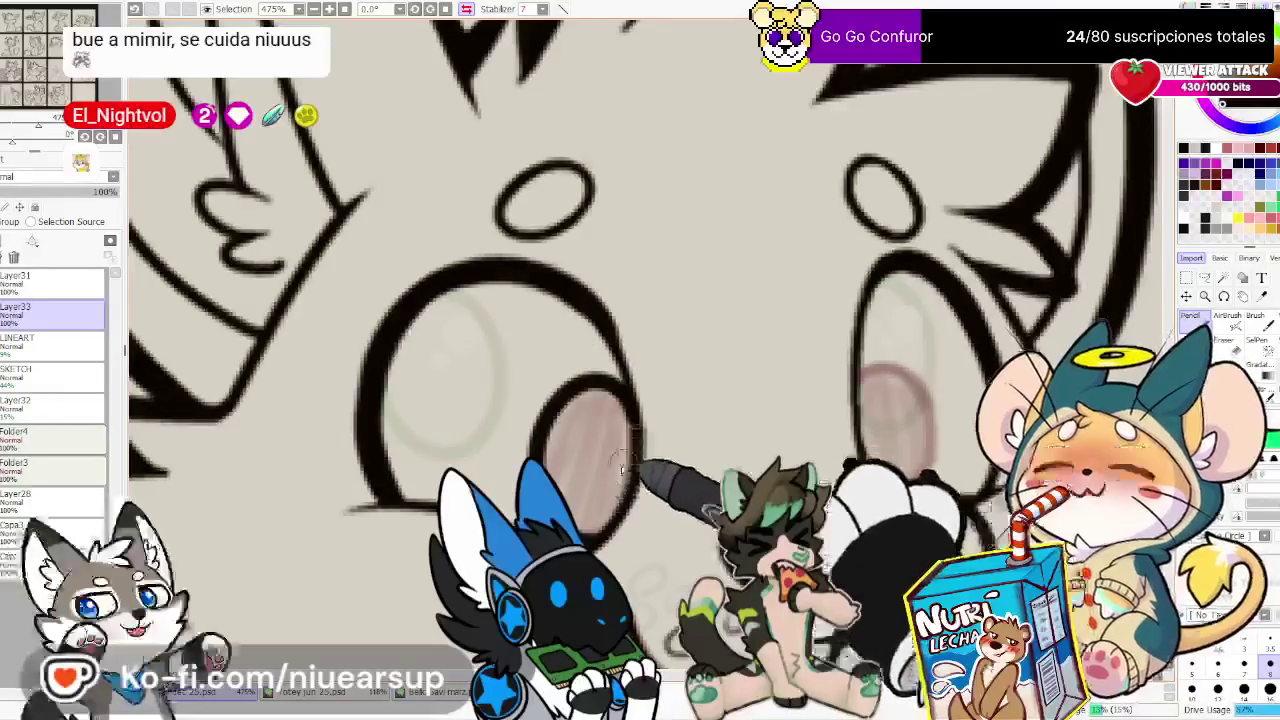
drag(700, 478, 650, 455)
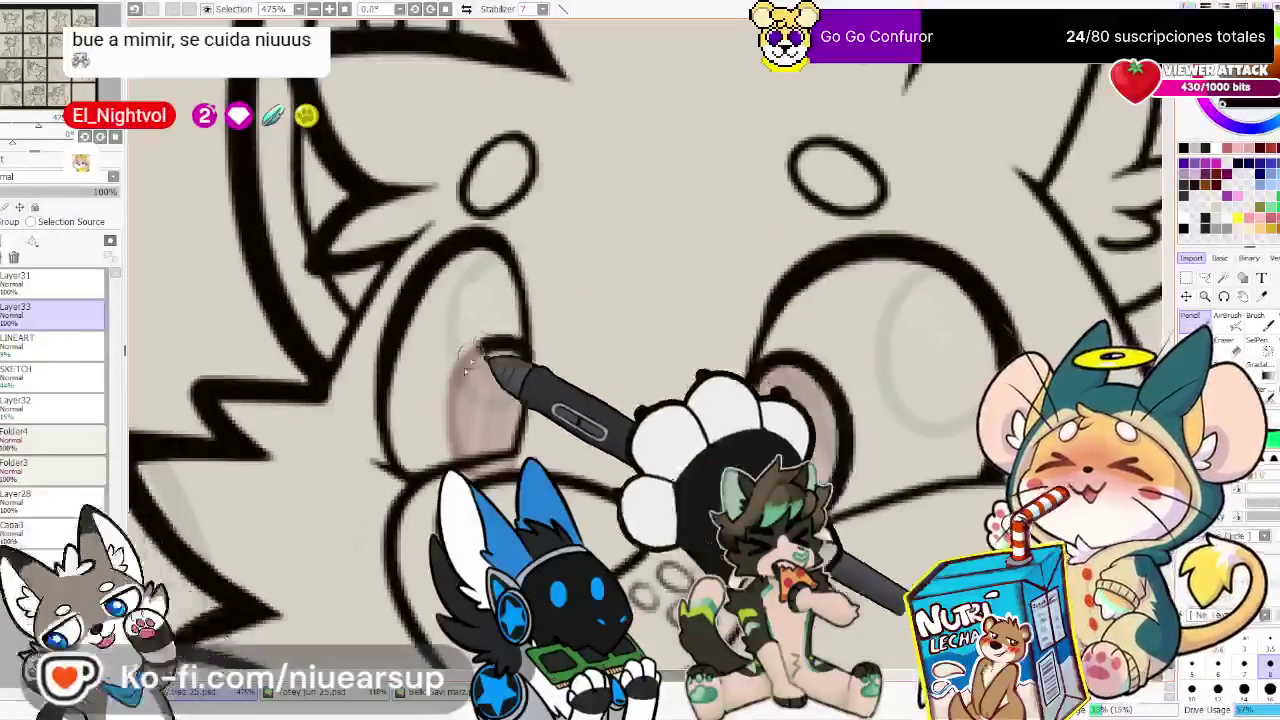
mouse_move(500, 330)
mouse_down()
mouse_move(520, 415)
mouse_move(525, 372)
mouse_up()
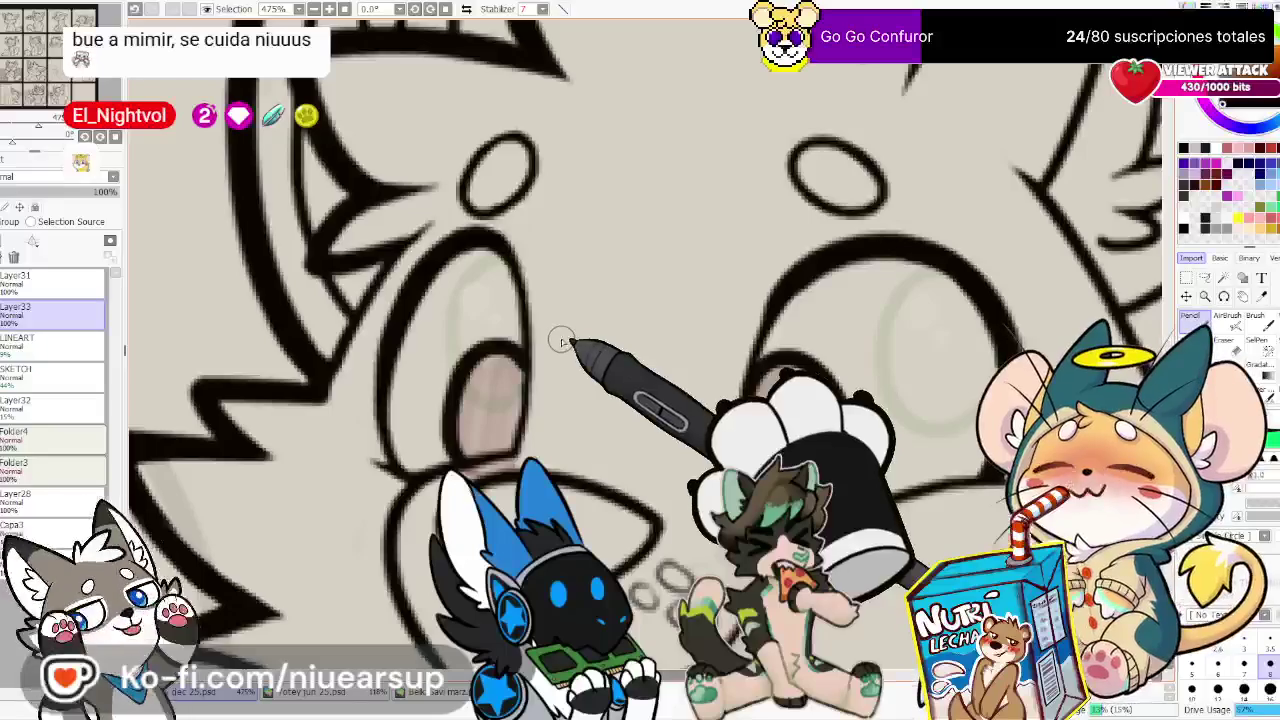
key(ctrl+shift+n)
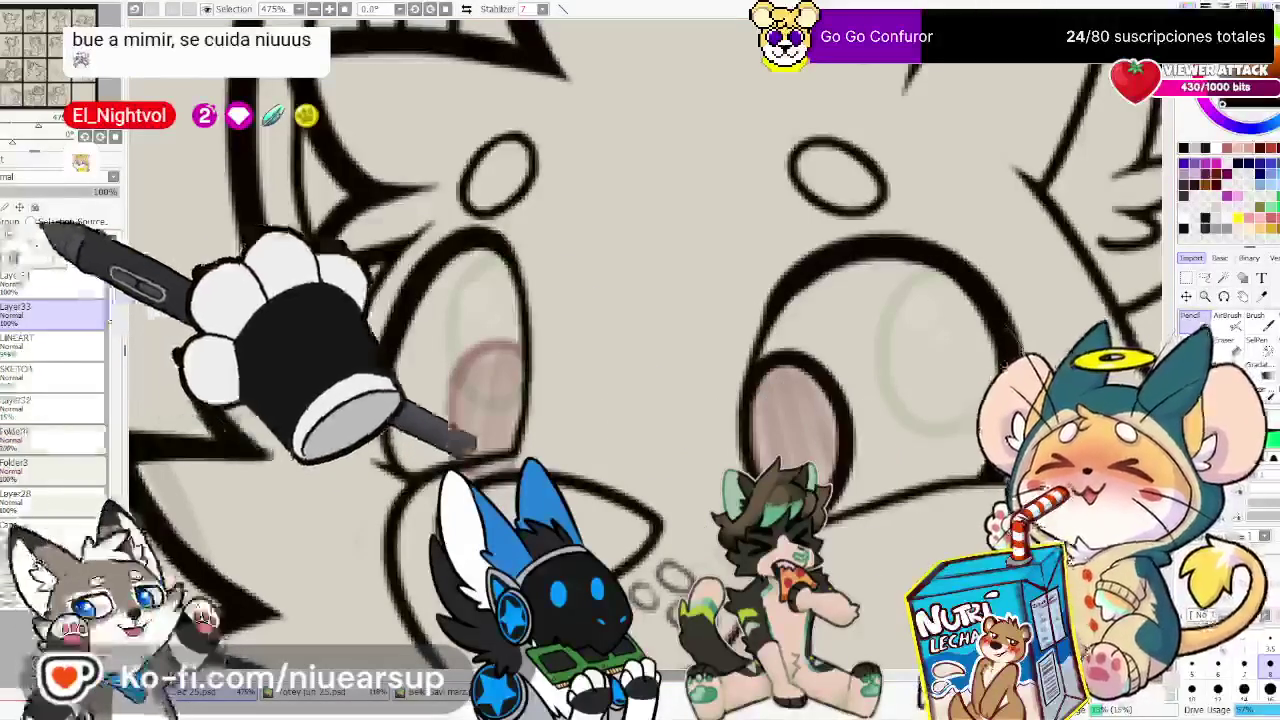
key(e)
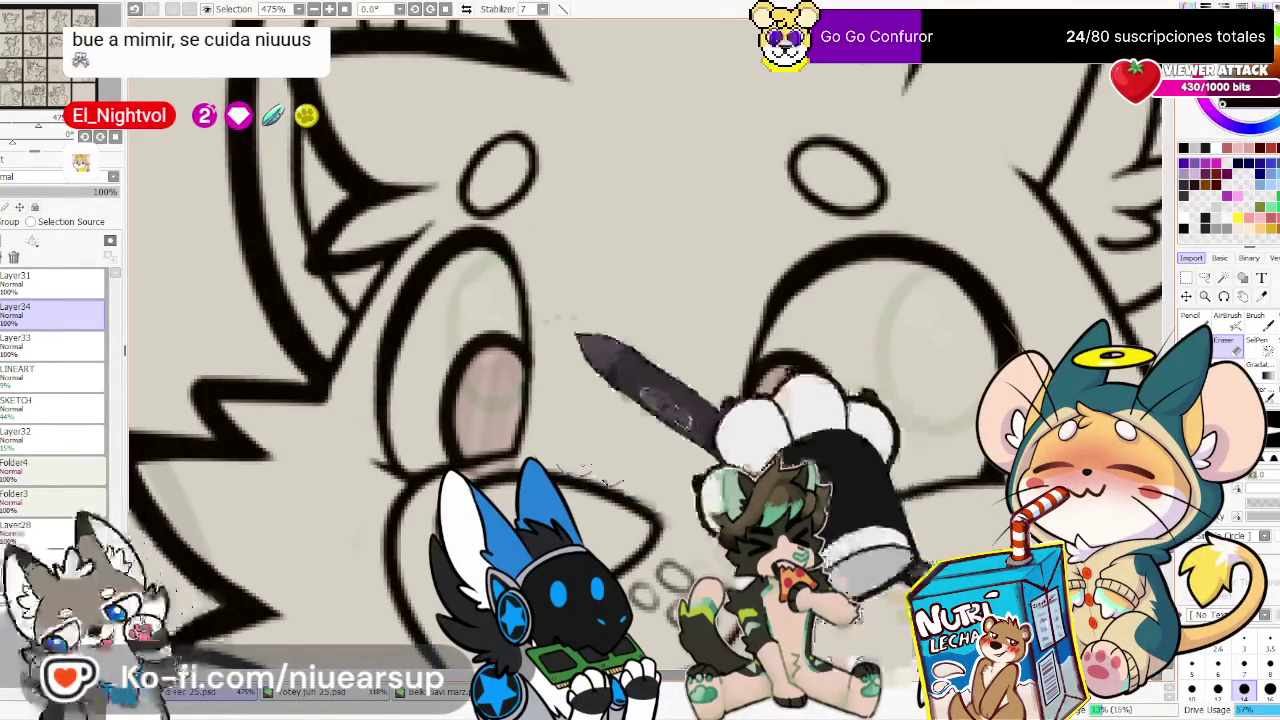
Zoom out and mirror the view to check proportions and the PET lettering
scroll(557, 392, down, 3)
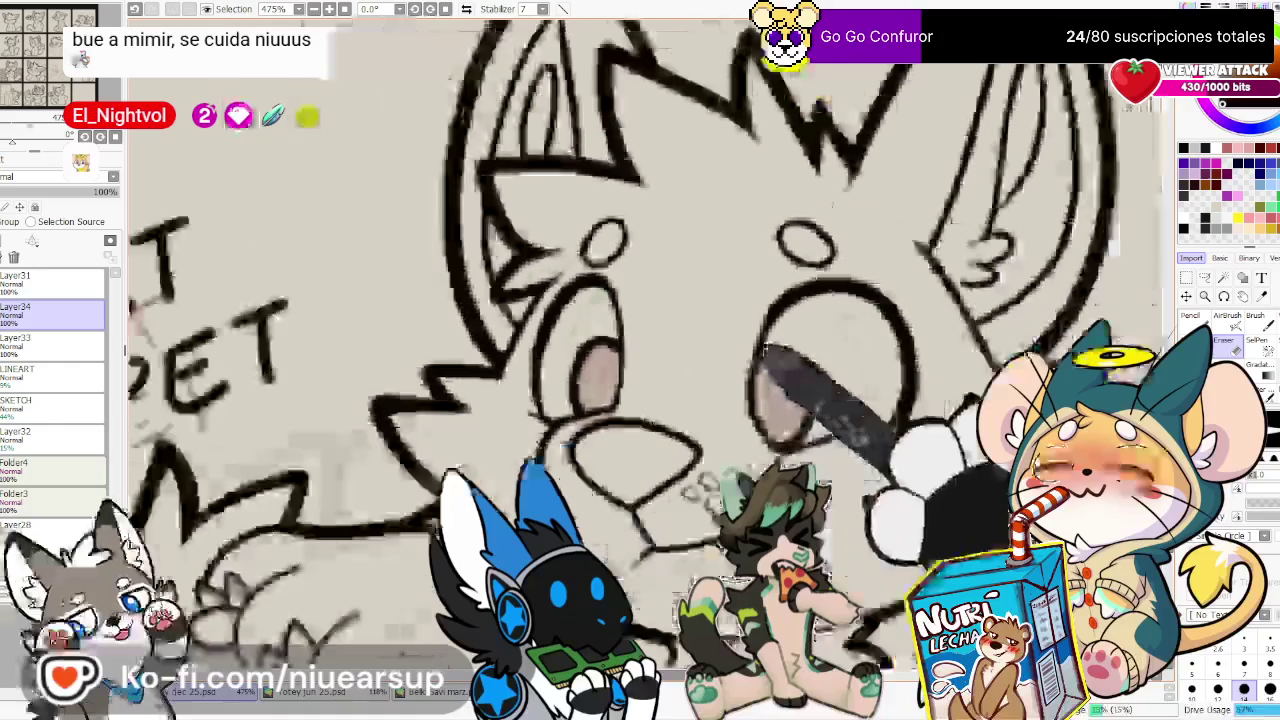
scroll(790, 325, down, 2)
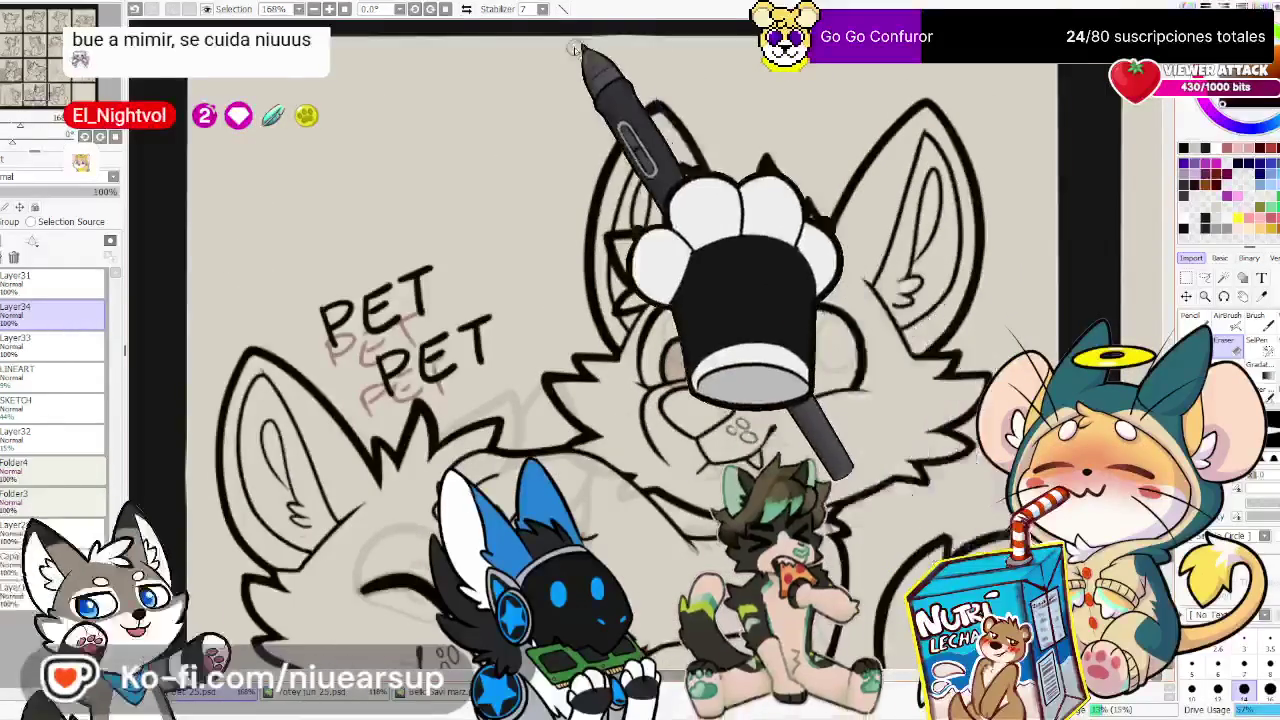
click(466, 8)
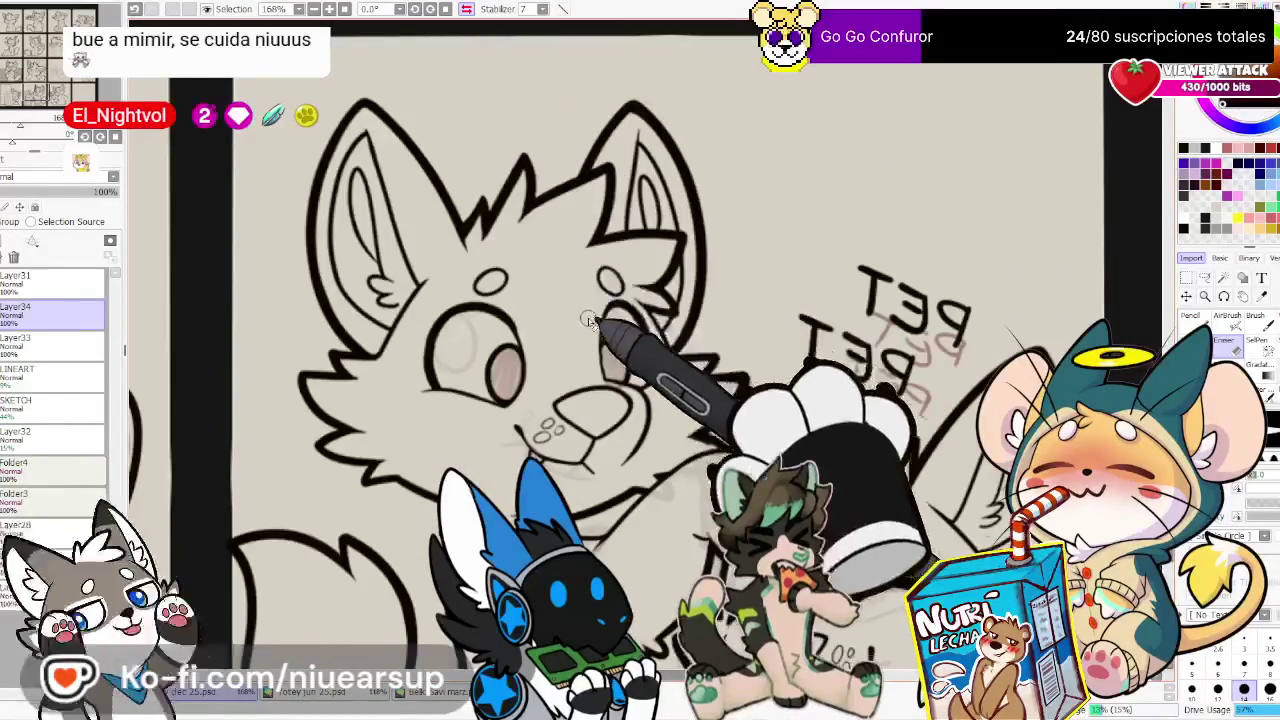
scroll(590, 320, up, 3)
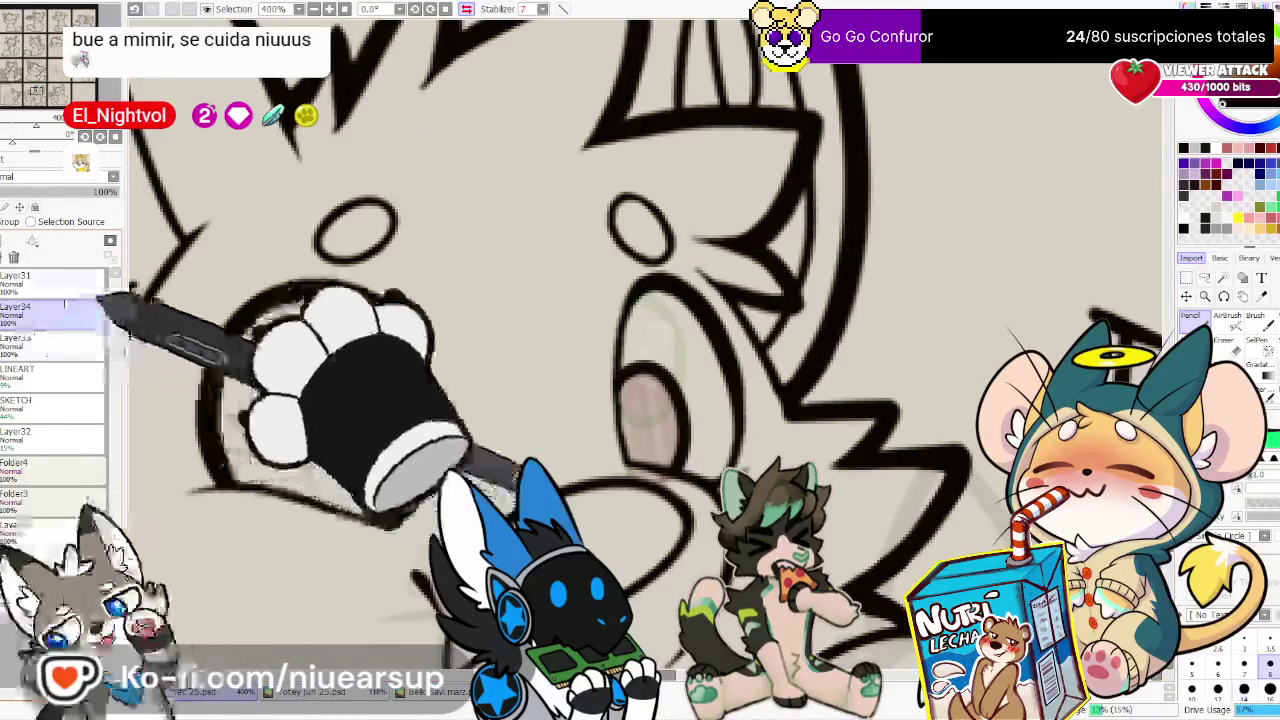
key(n)
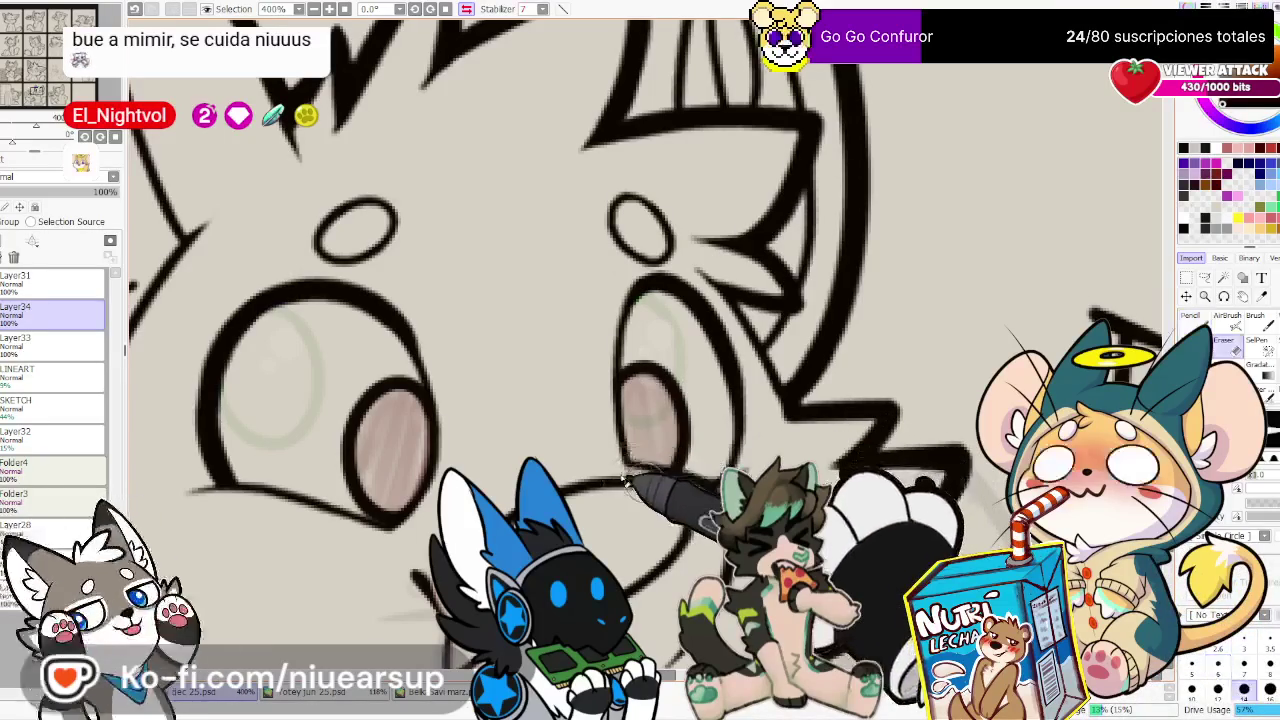
scroll(622, 482, down, 2)
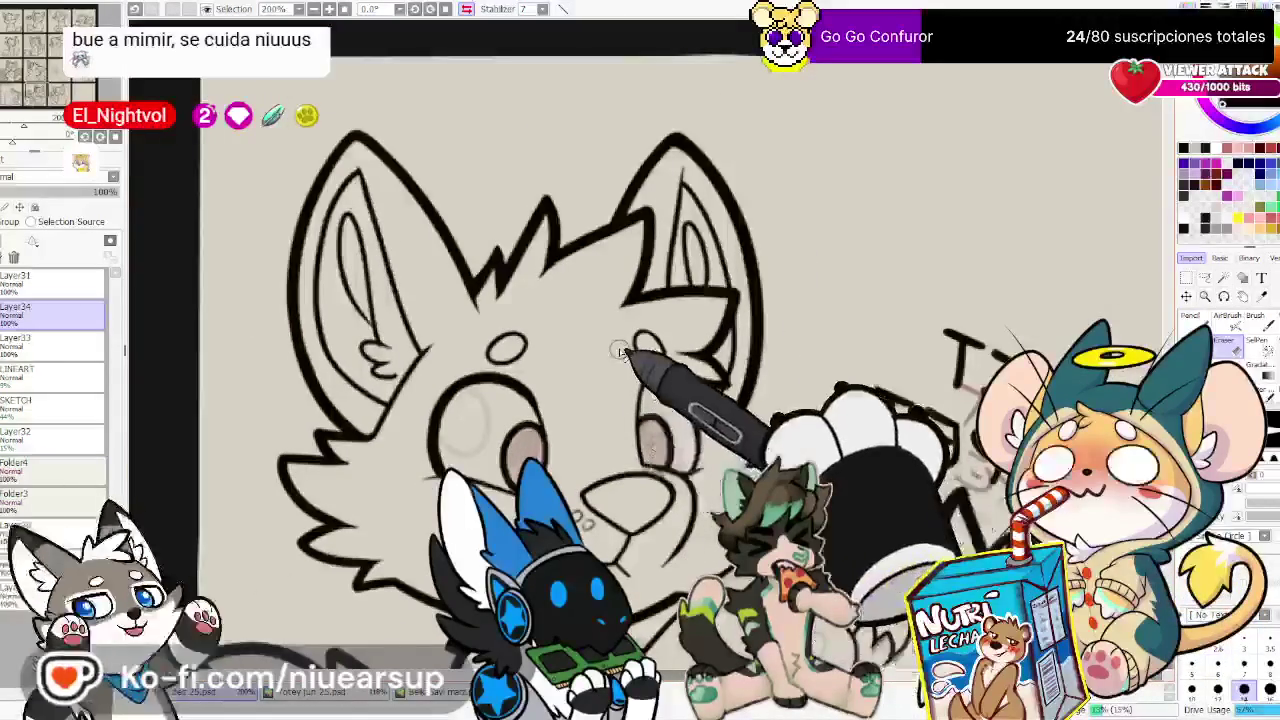
scroll(612, 355, up, 2)
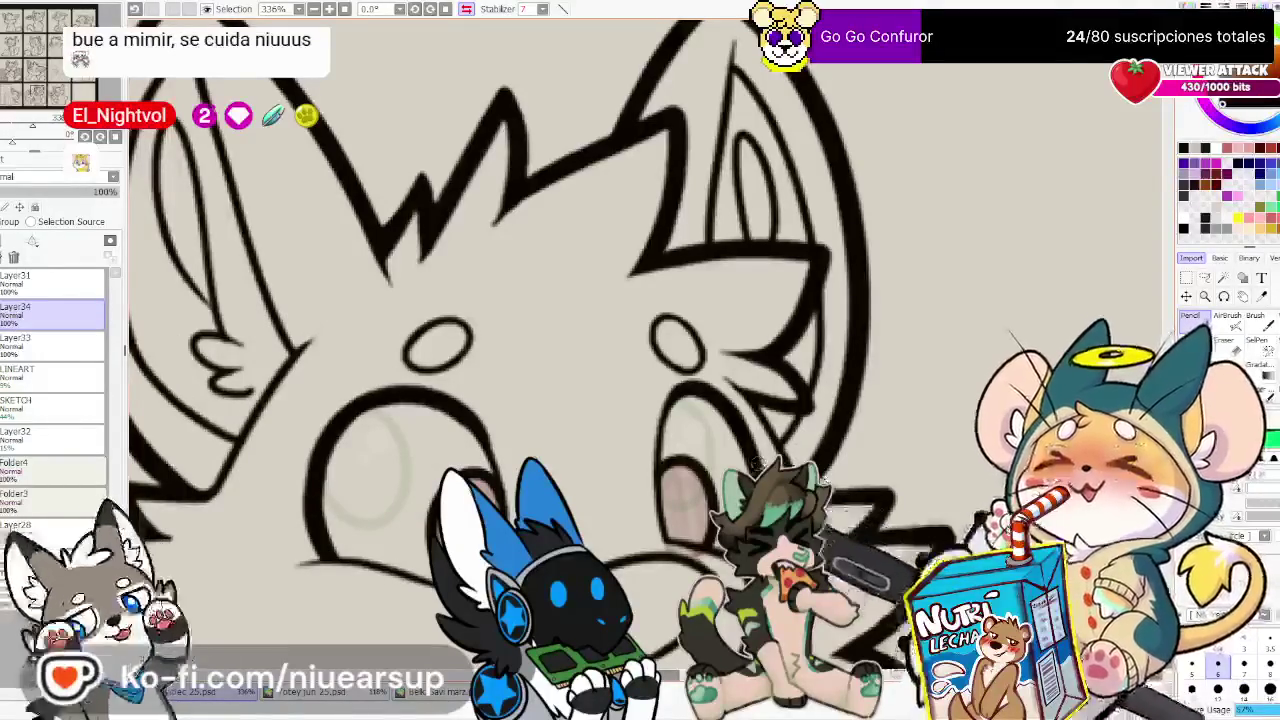
drag(450, 300, 625, 300)
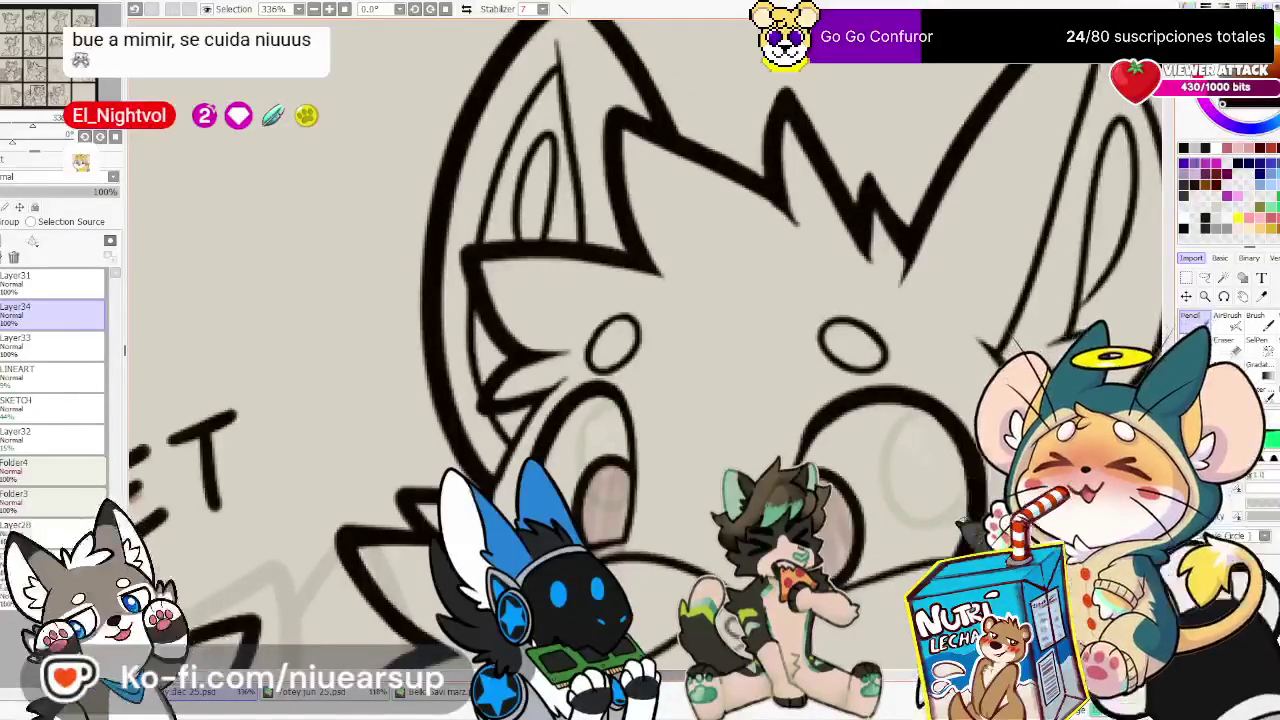
Mirror the view again, then delete Layer34
key(h)
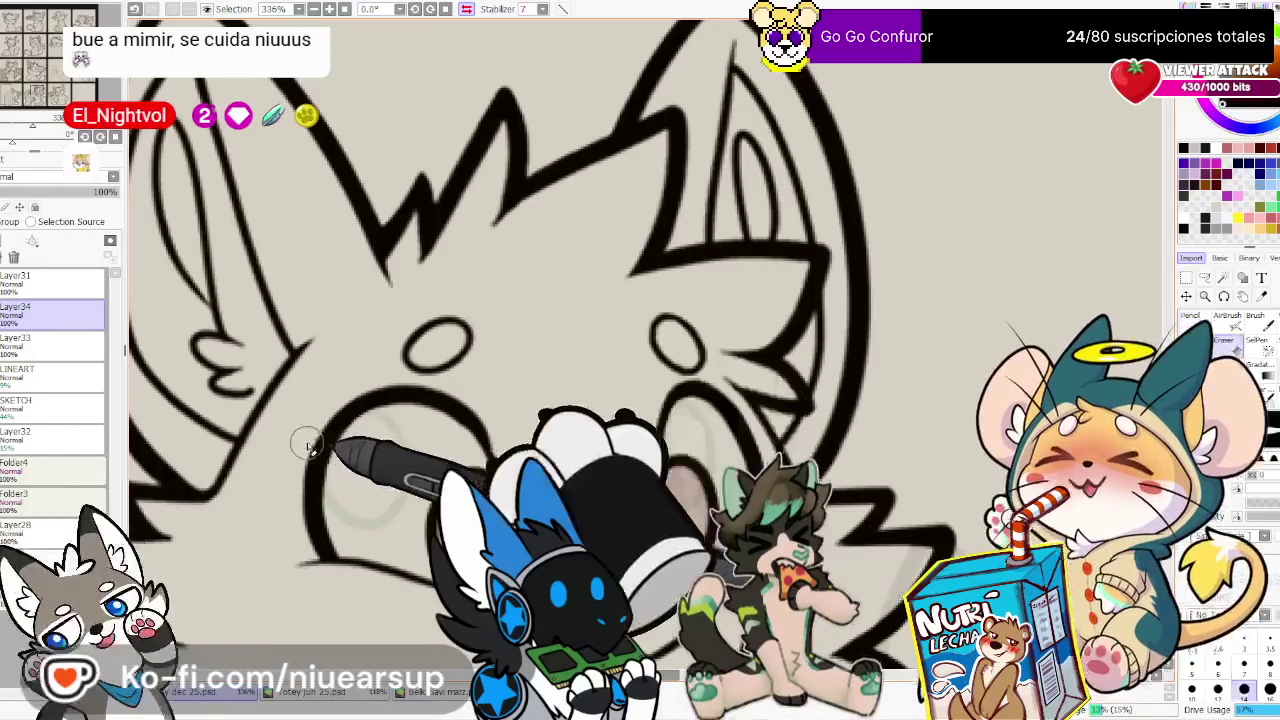
key(e)
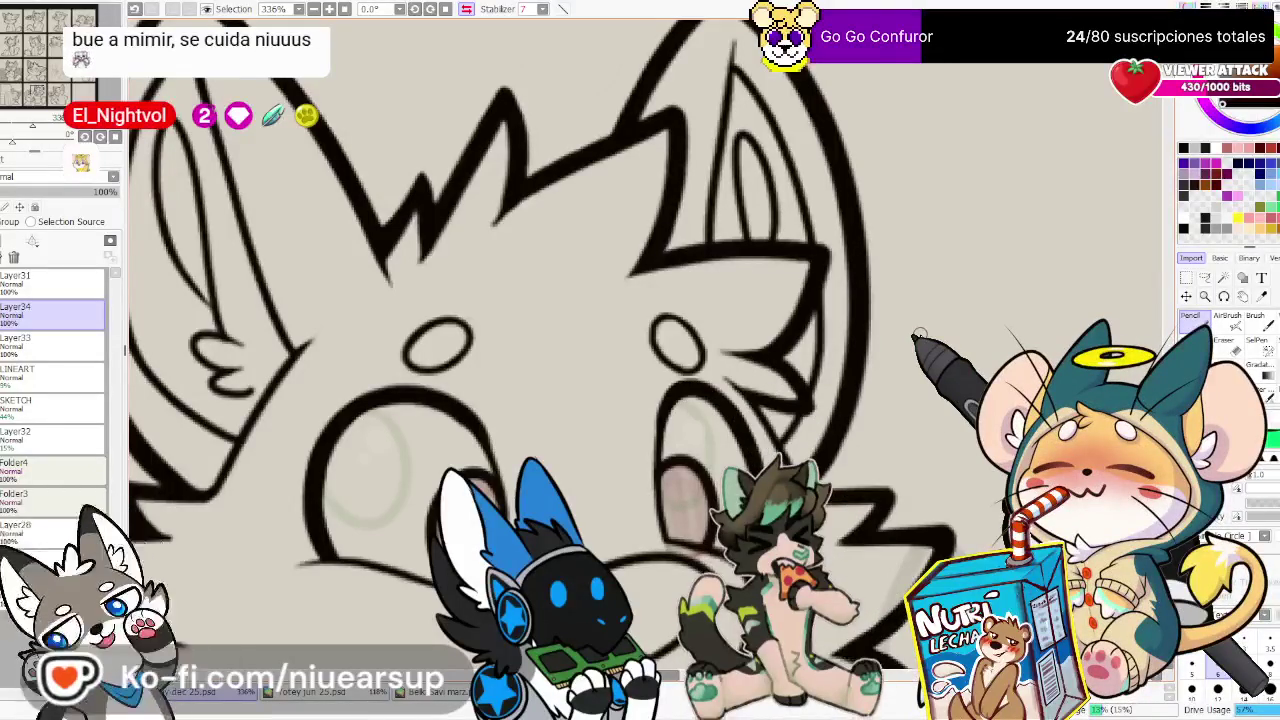
drag(652, 404, 757, 434)
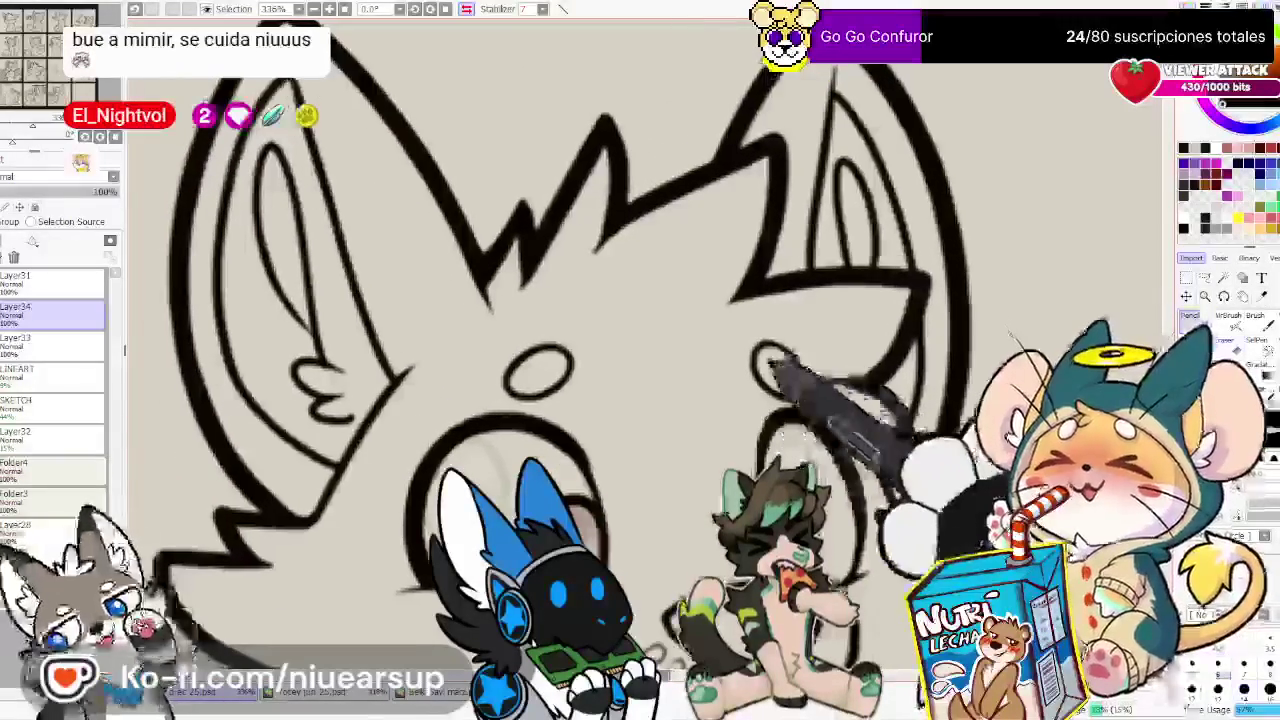
click(14, 257)
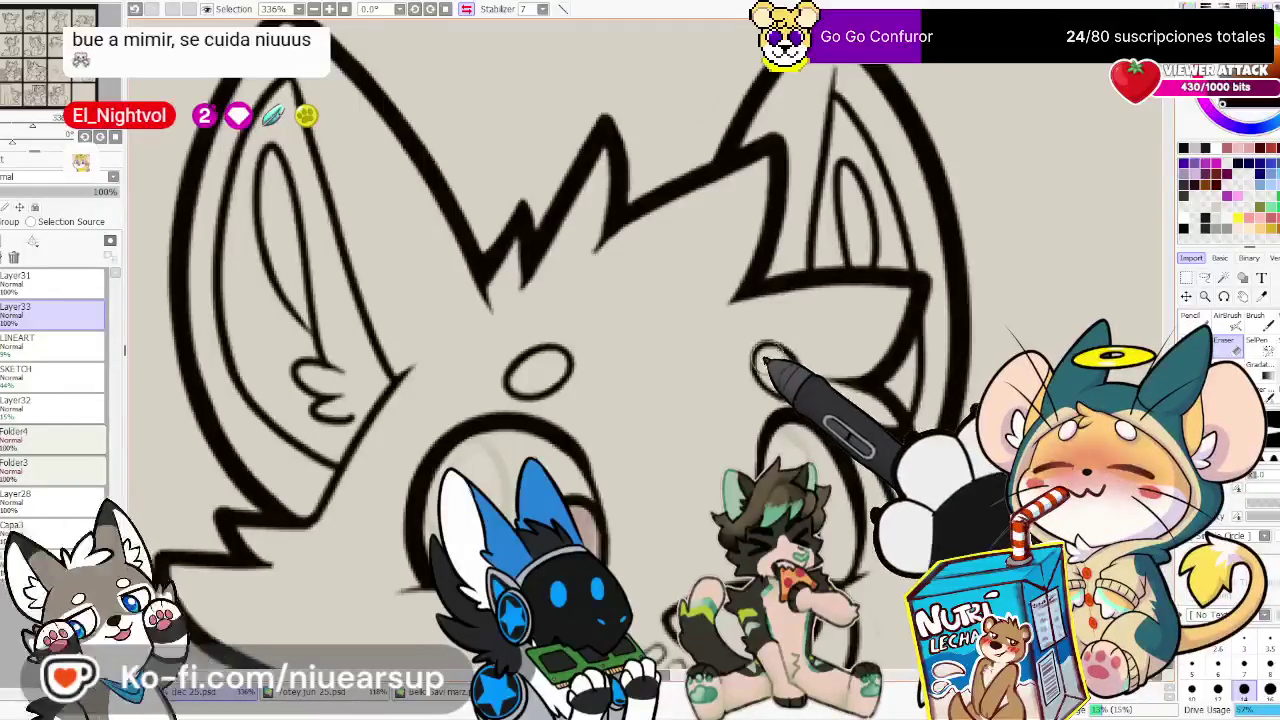
key(n)
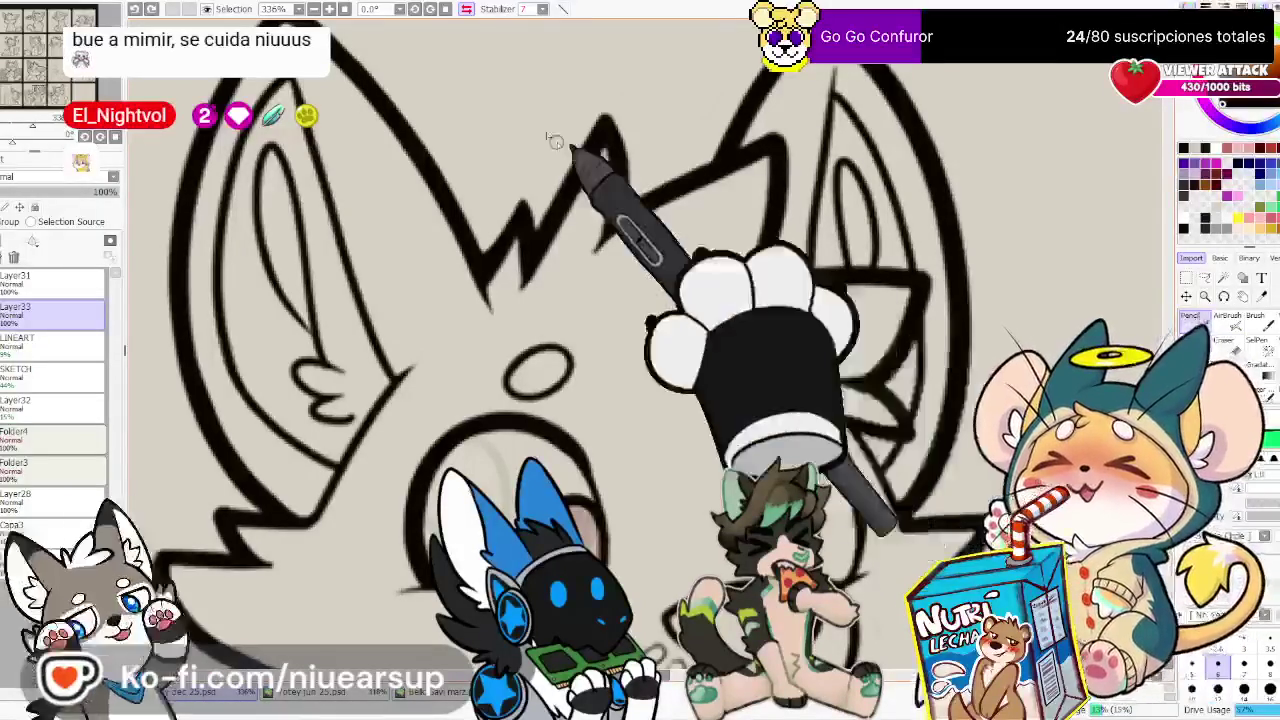
click(466, 9)
key(e)
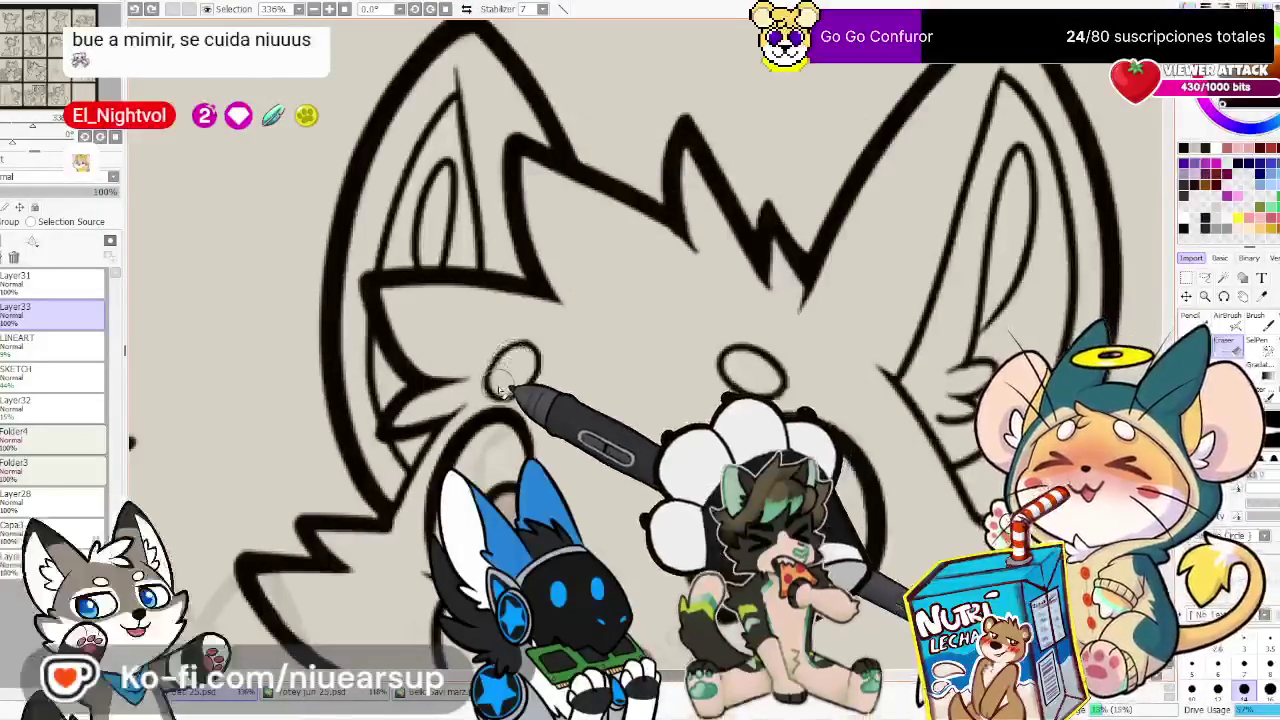
key(n)
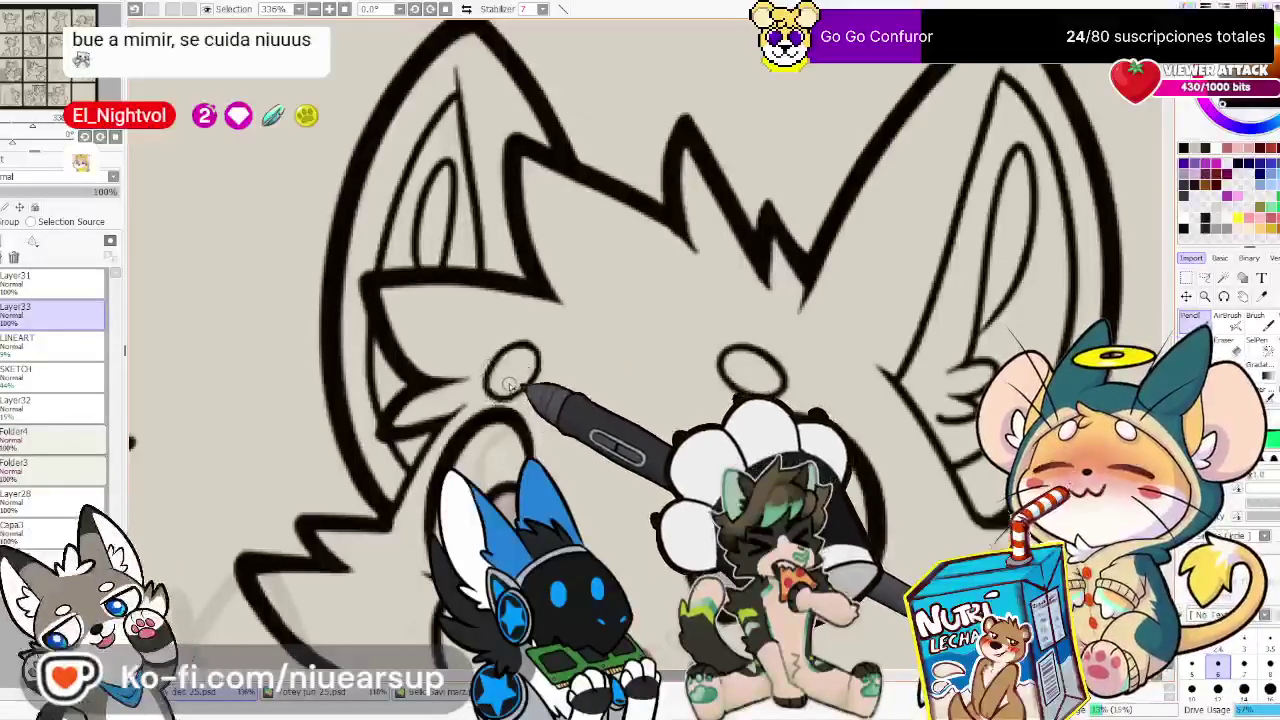
key(e)
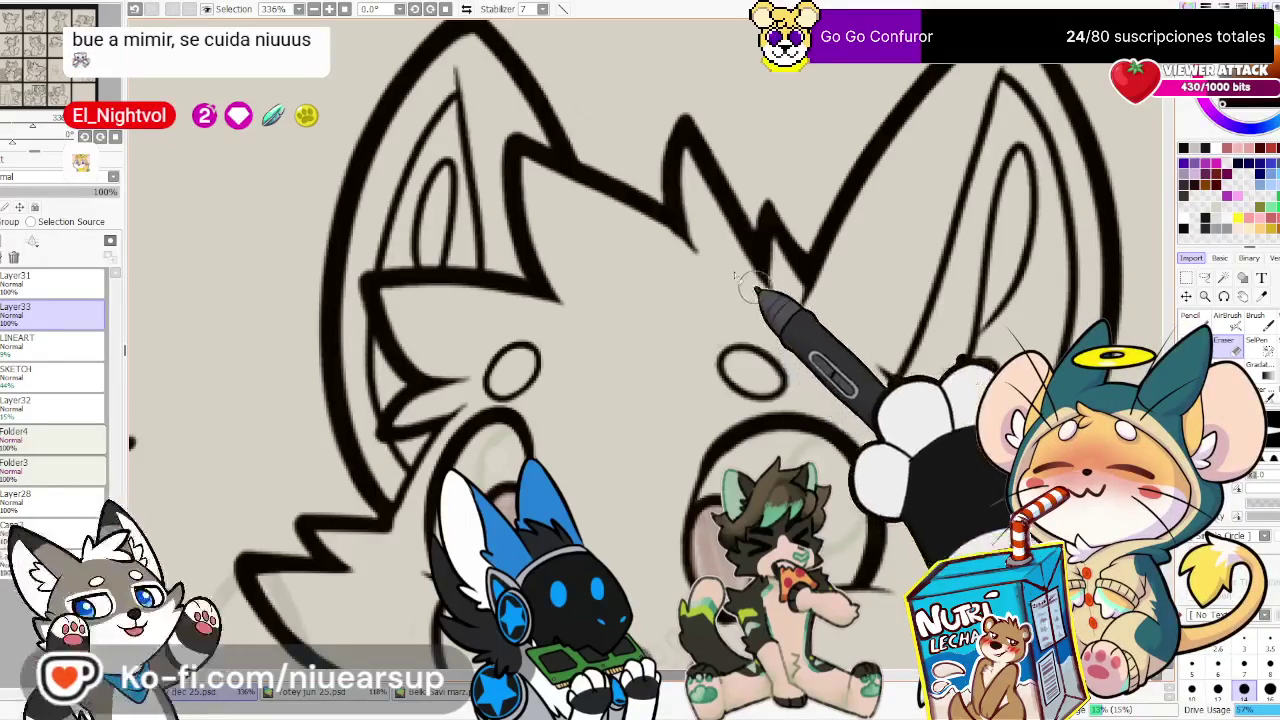
click(466, 9)
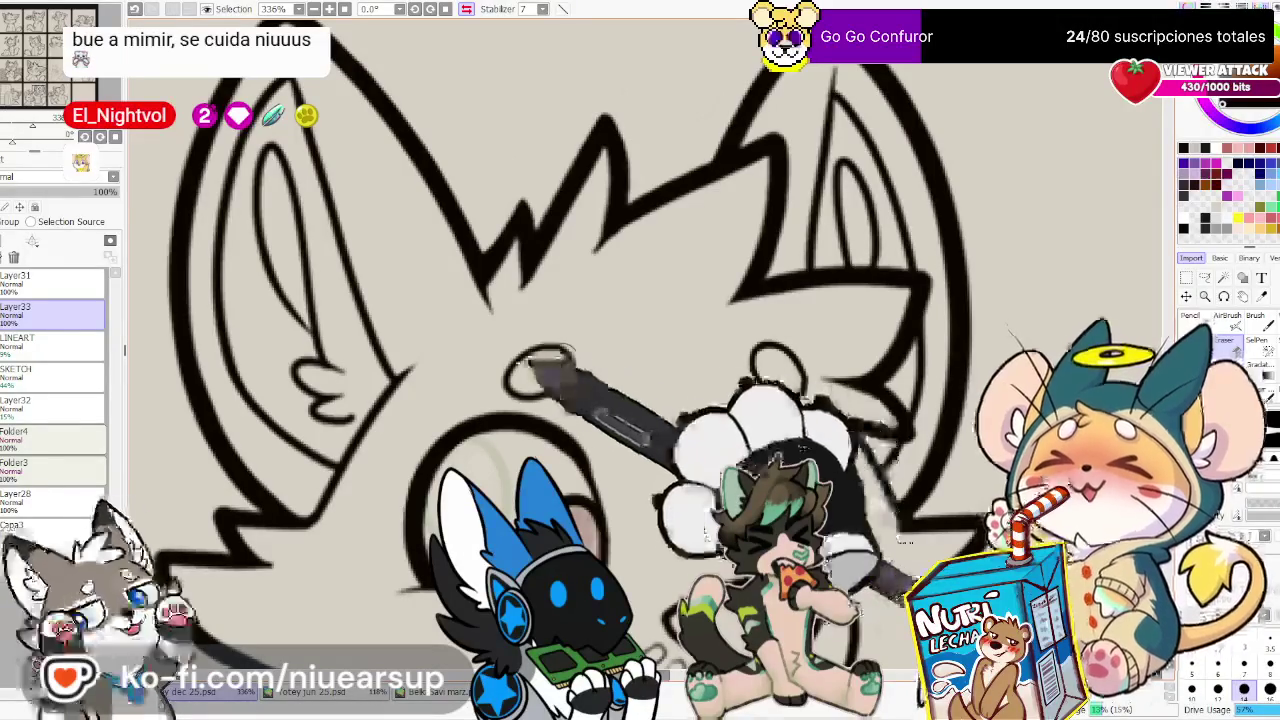
key(ctrl+0)
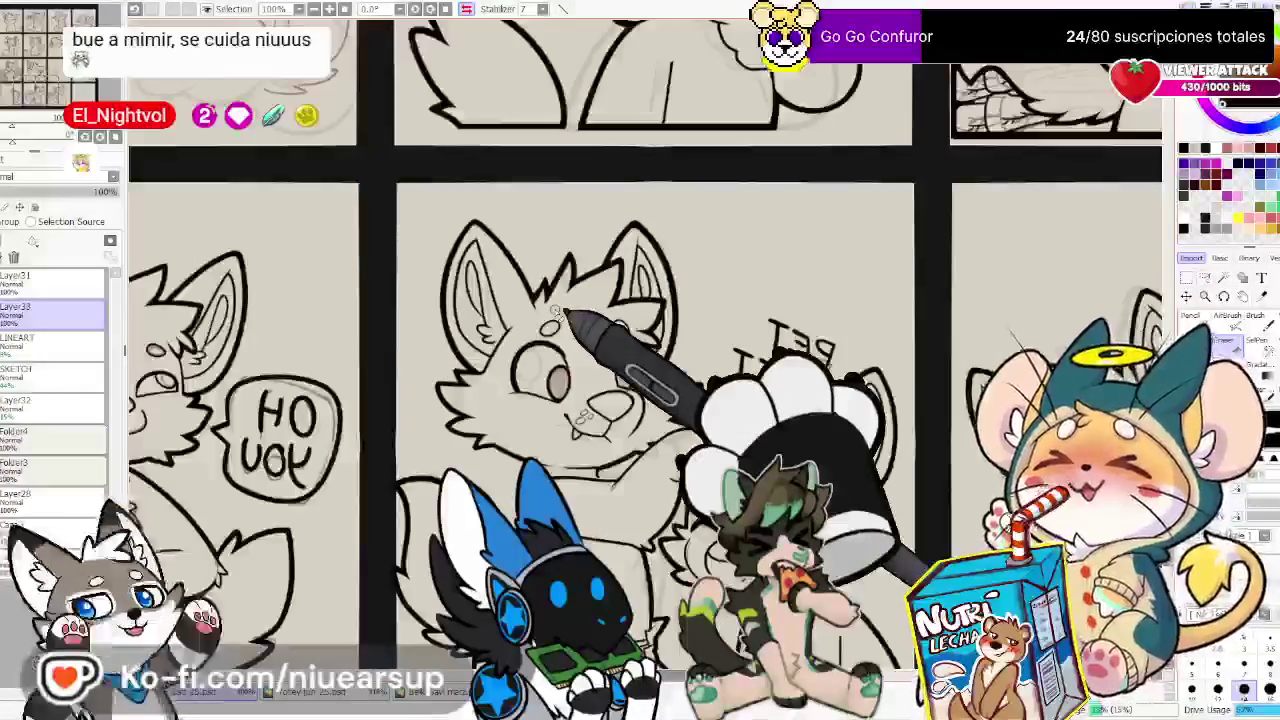
Zoom out to check the page, then magnify the petted cat's face and paw
scroll(560, 312, down, 2)
scroll(600, 305, down, 1)
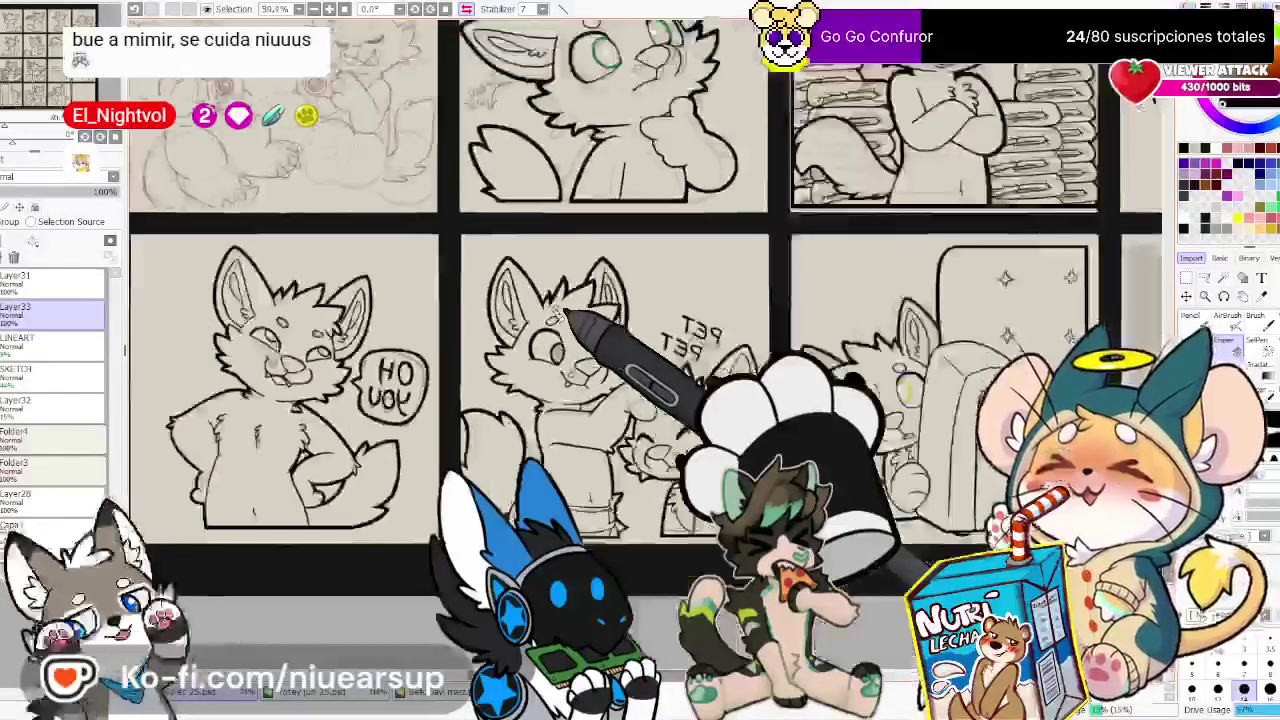
scroll(630, 320, up, 4)
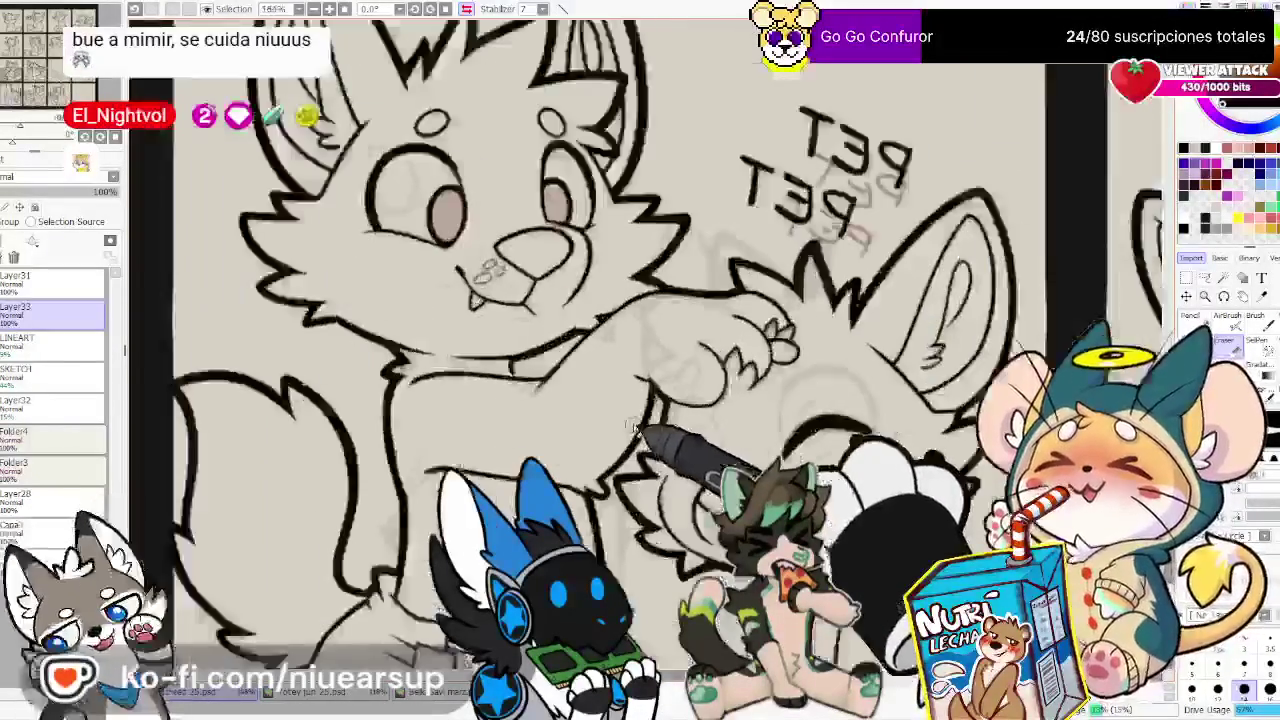
scroll(670, 520, up, 3)
scroll(680, 450, up, 1)
drag(683, 440, 614, 329)
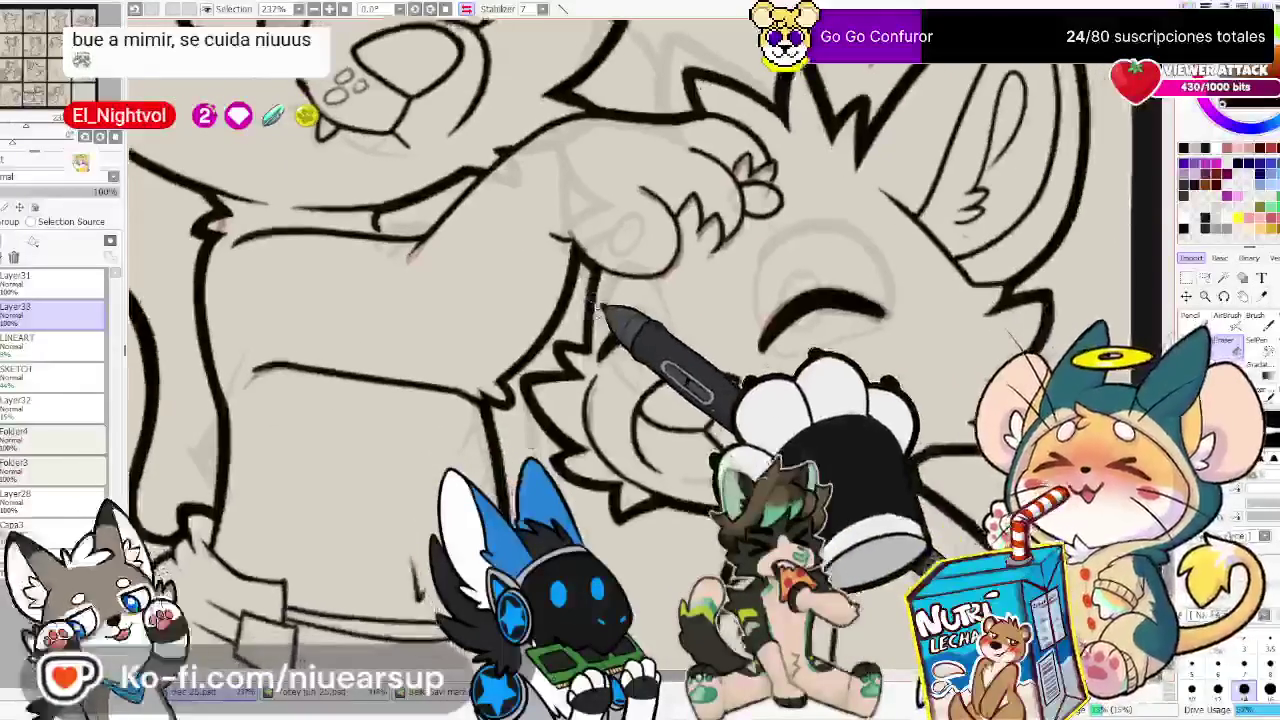
scroll(595, 306, up, 1)
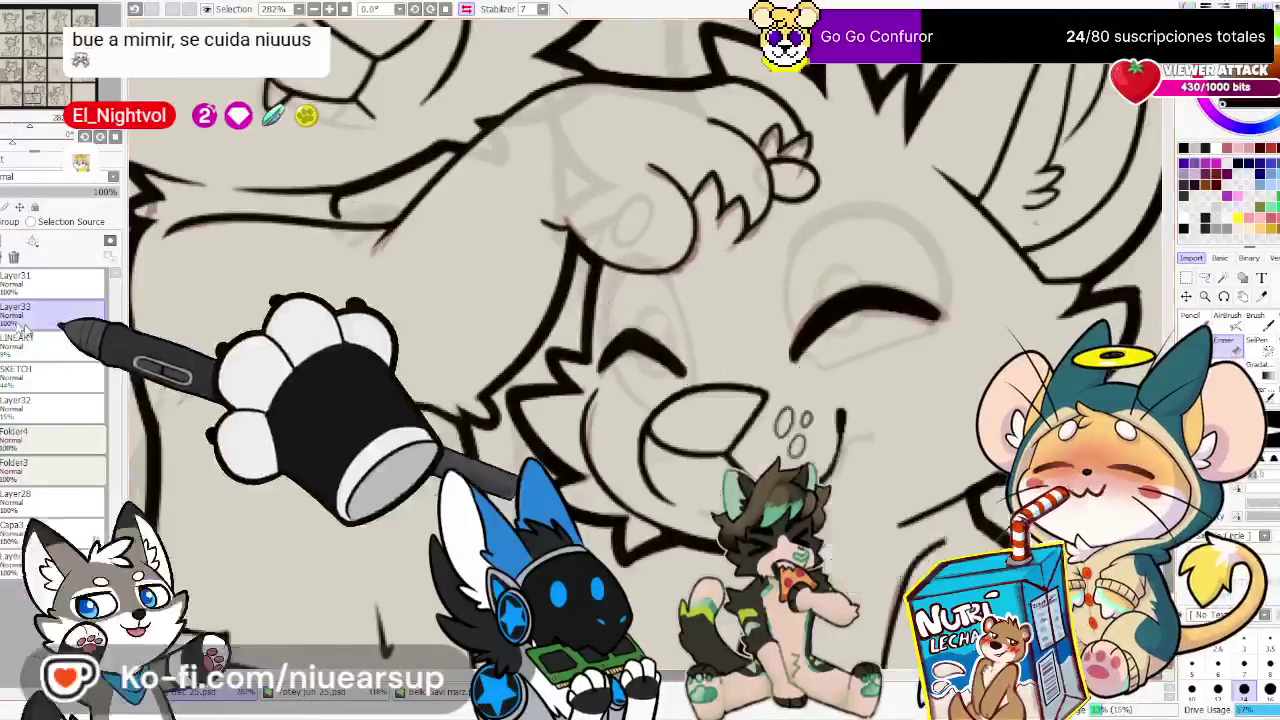
Make Layer33 the working layer with the Pencil ready for inking
click(45, 313)
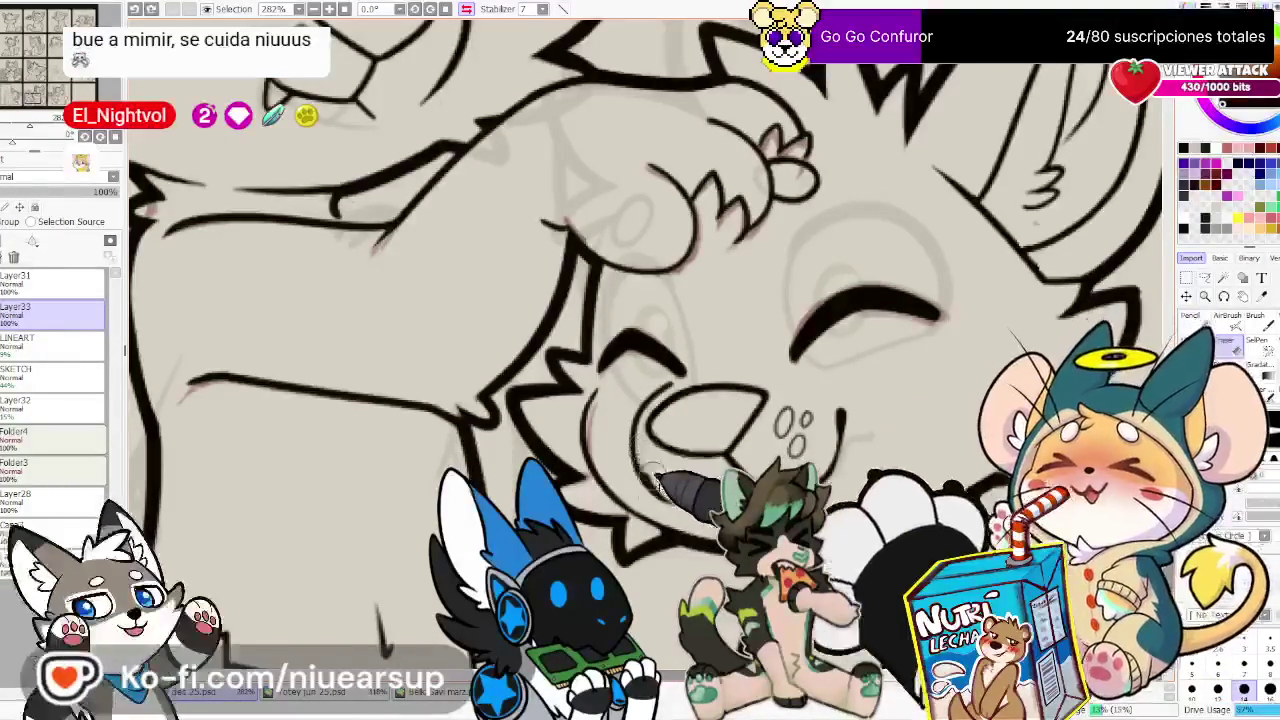
key(n)
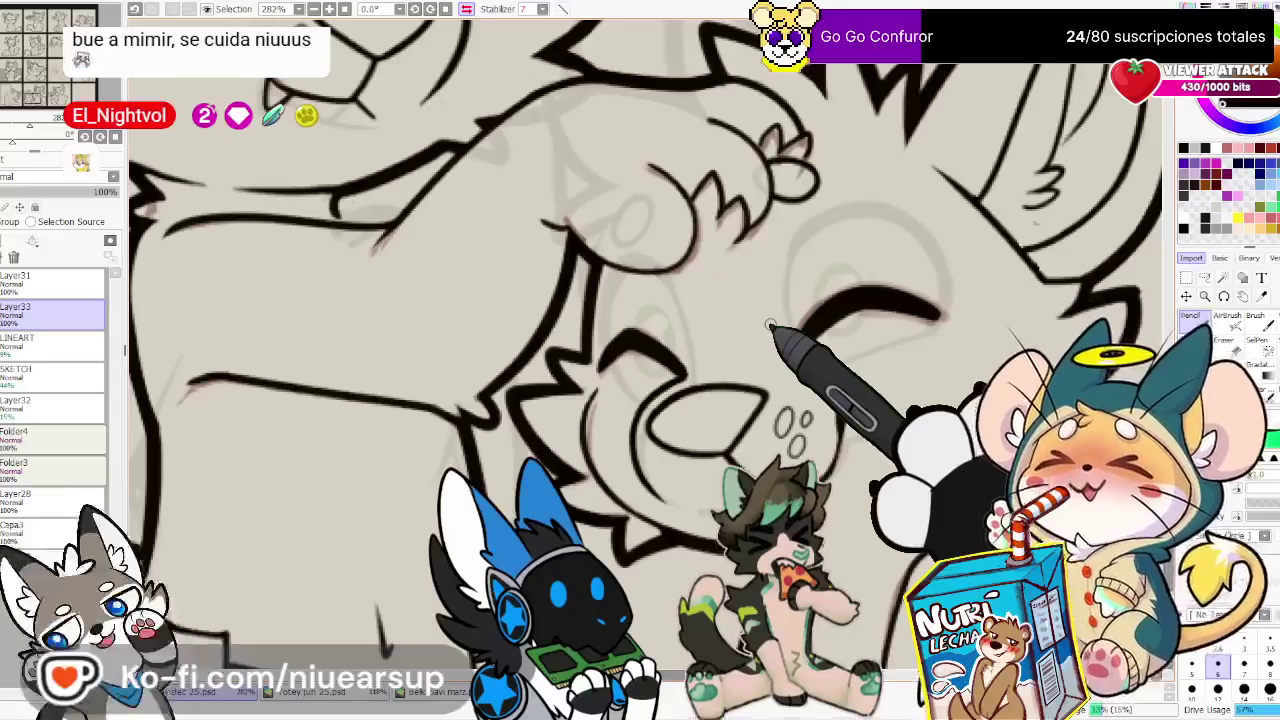
scroll(770, 325, down, 5)
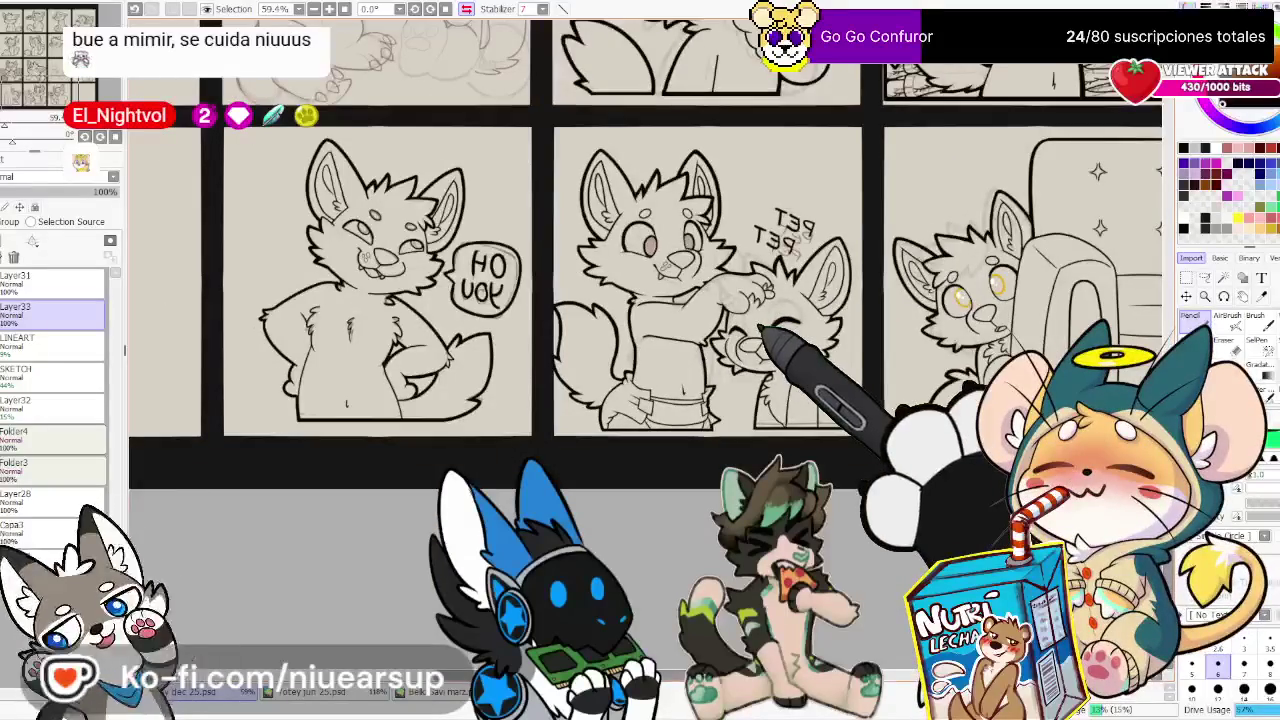
Zoom in, unmirror the view, and tilt the canvas about 42 degrees
scroll(768, 330, up, 1)
scroll(775, 335, down, 2)
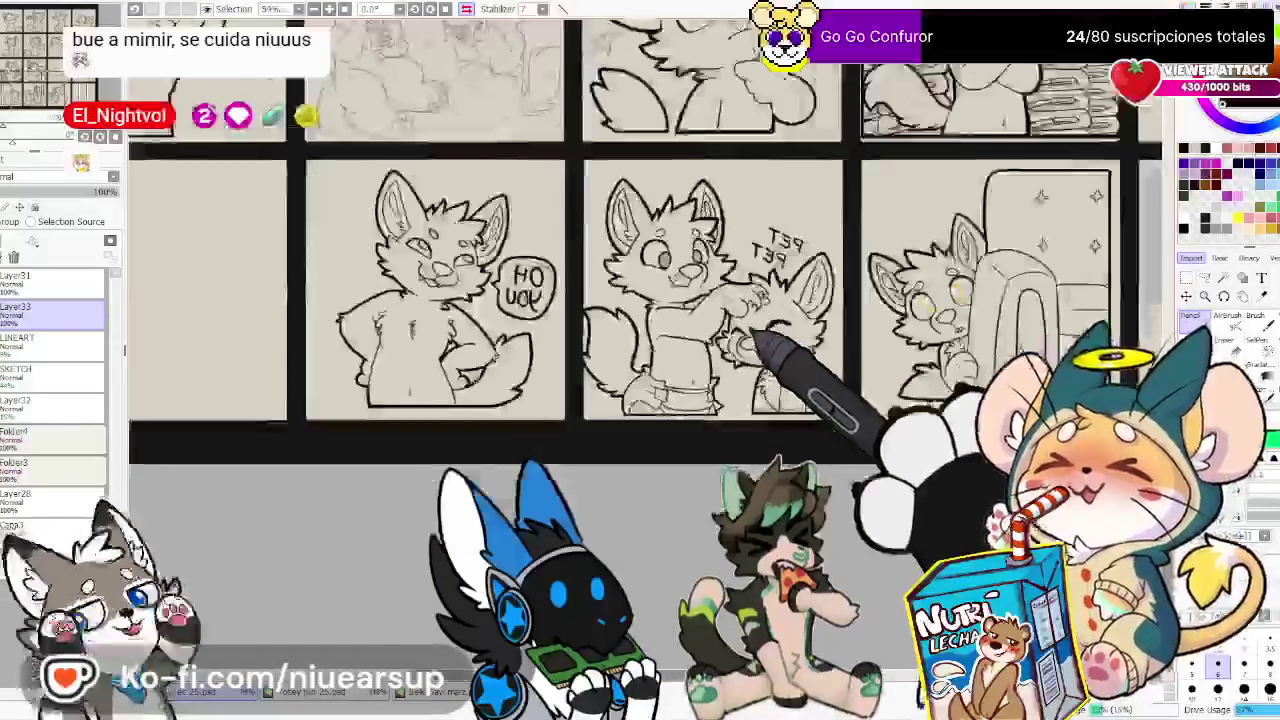
scroll(779, 339, up, 4)
scroll(770, 335, up, 5)
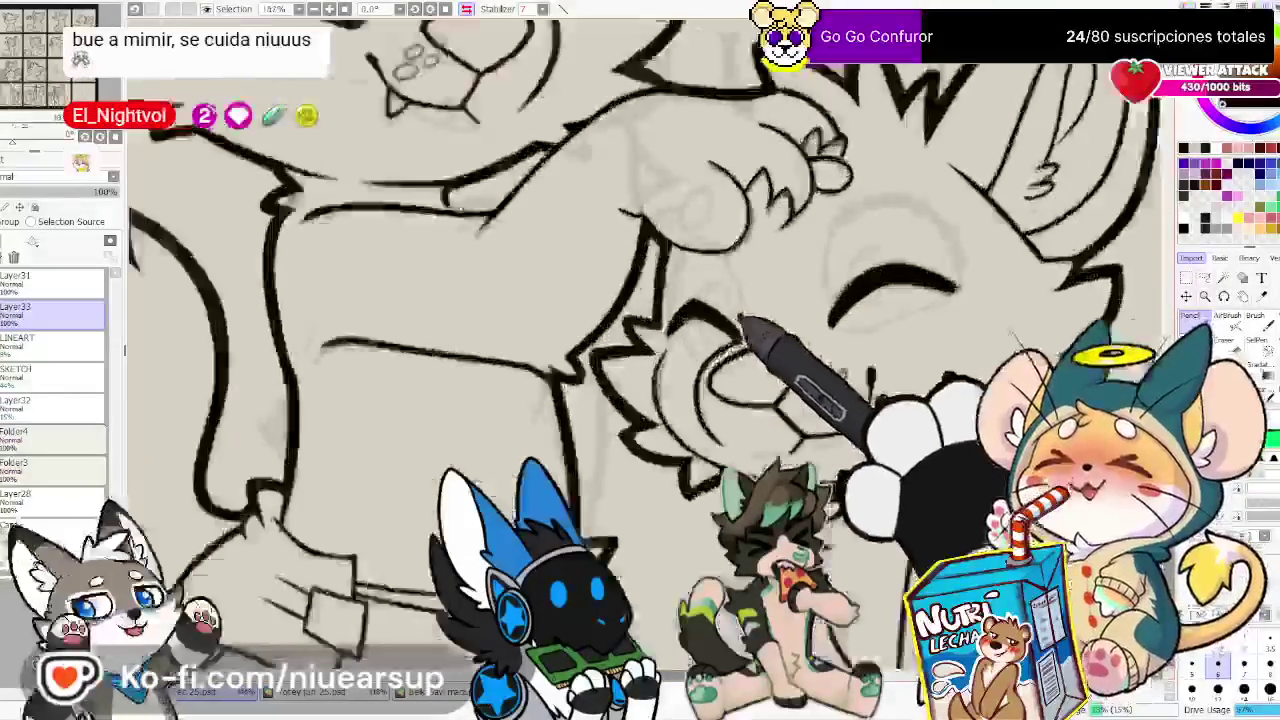
scroll(745, 320, up, 3)
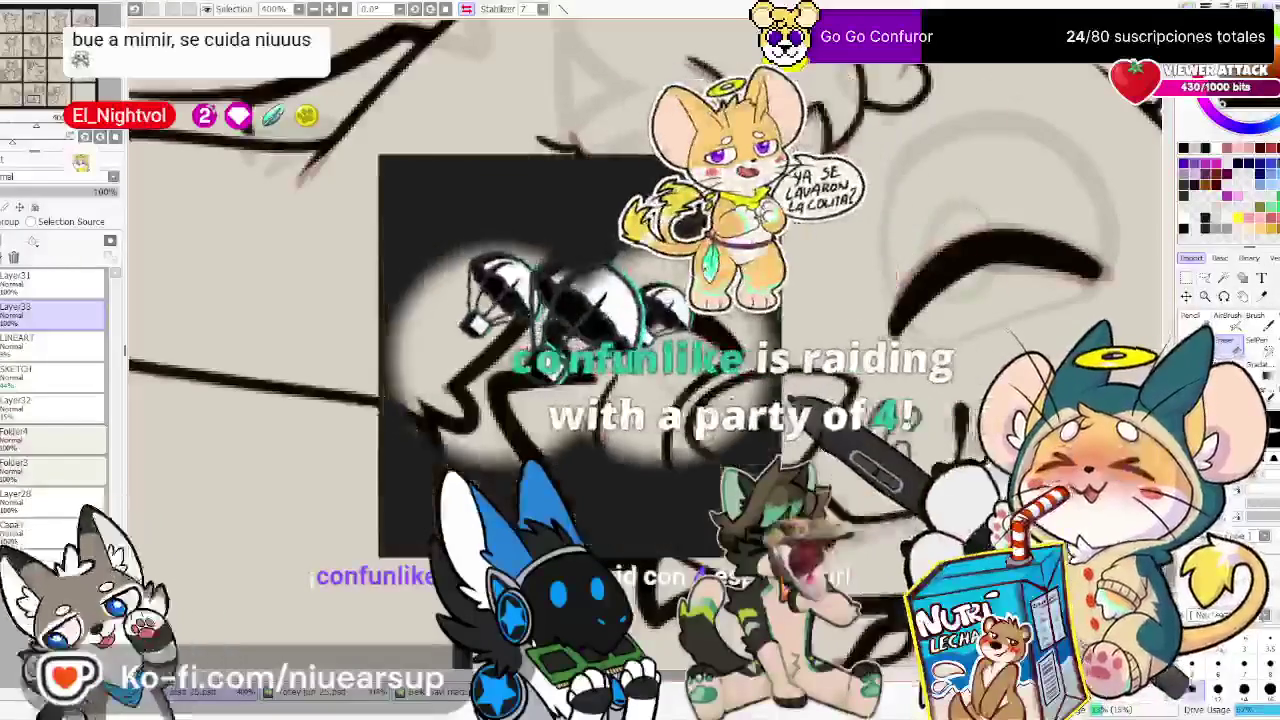
key(h)
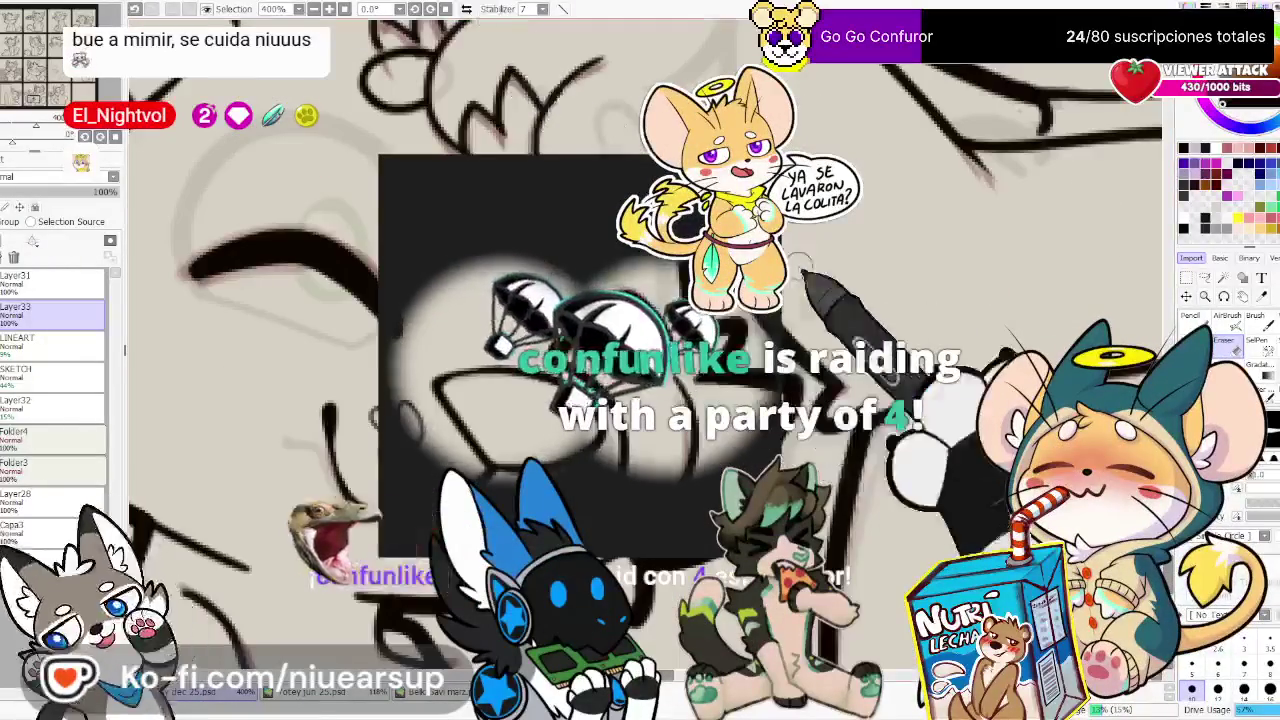
drag(640, 300, 560, 380)
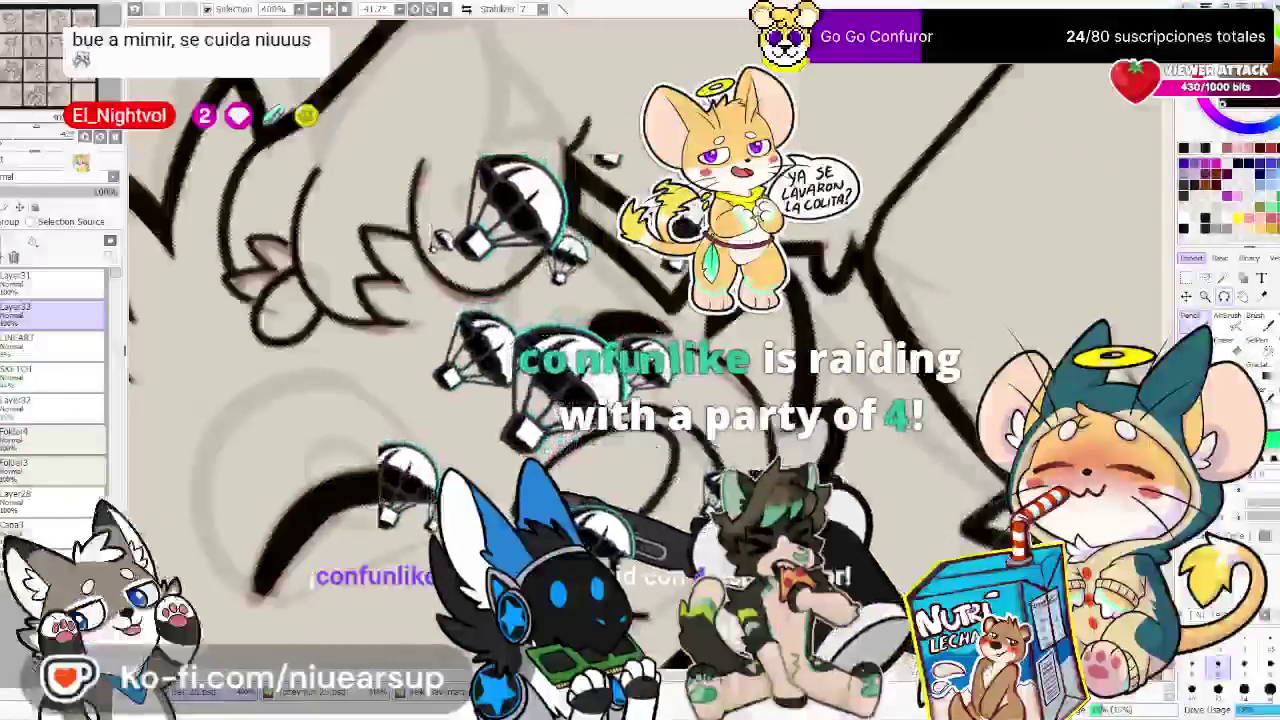
Switch to the Eraser, reset the view rotation, and mirror the view horizontally again
key(e)
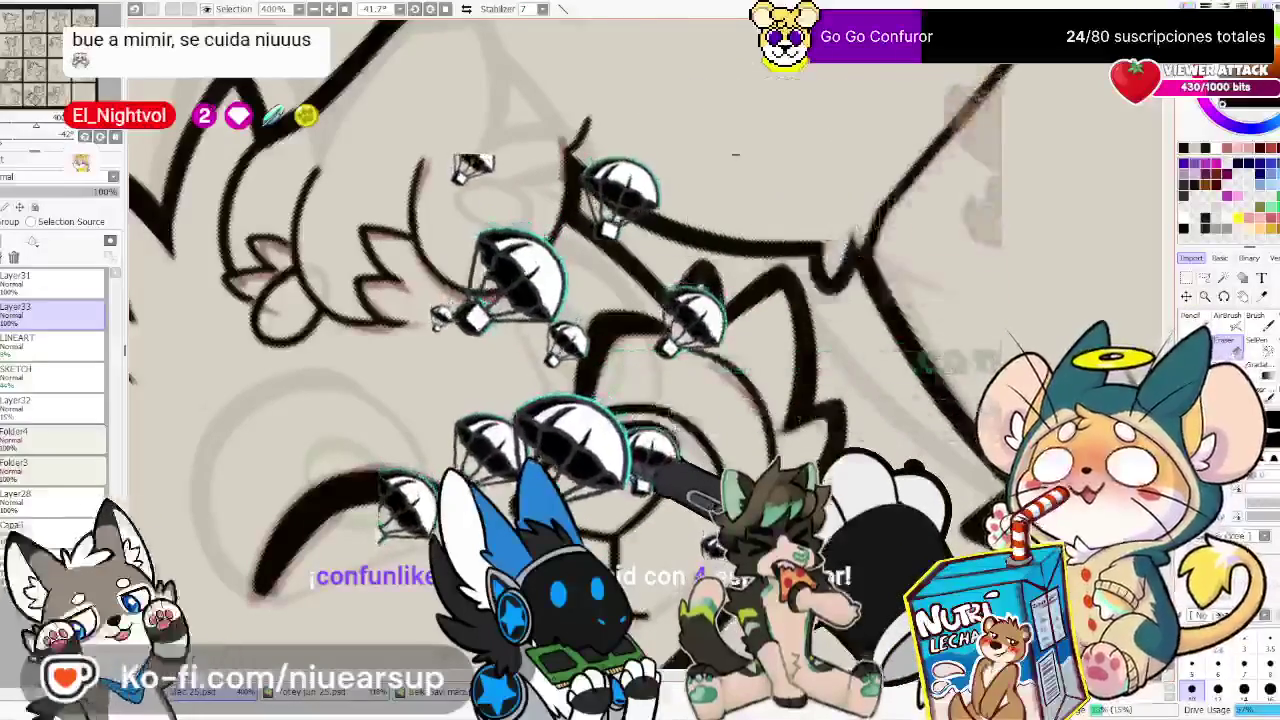
scroll(508, 418, down, 5)
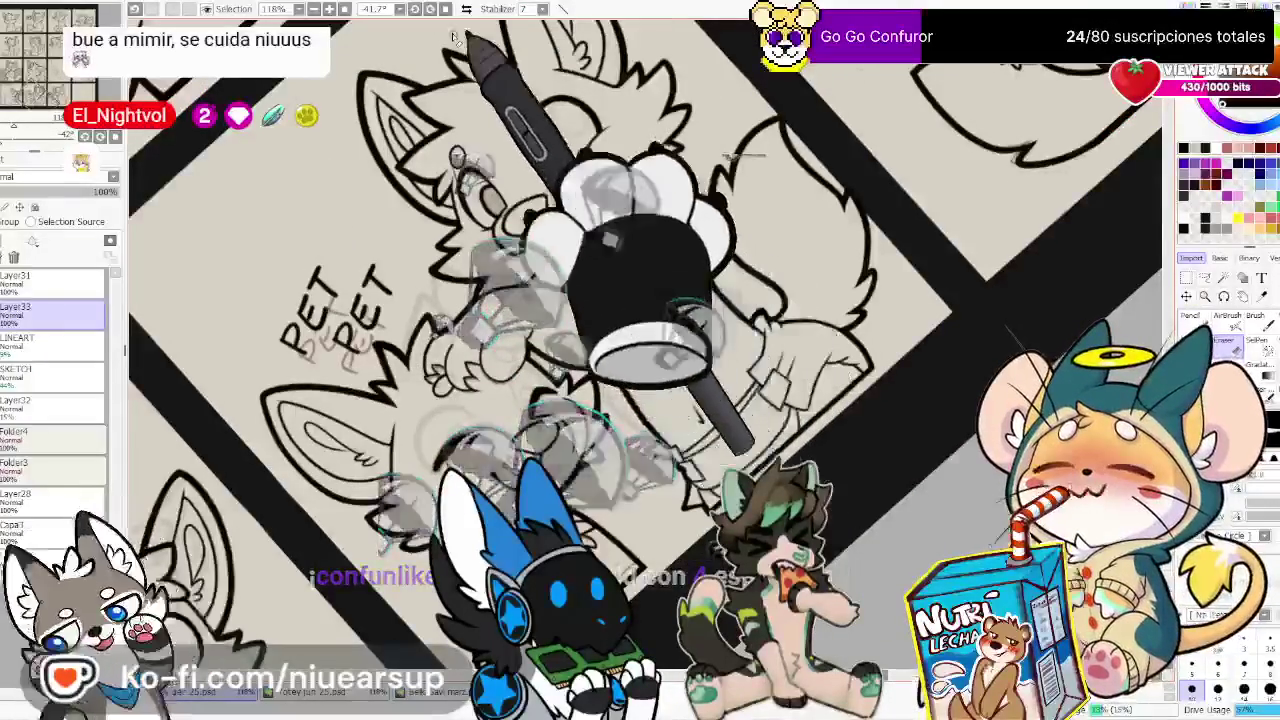
click(442, 10)
scroll(700, 400, down, 2)
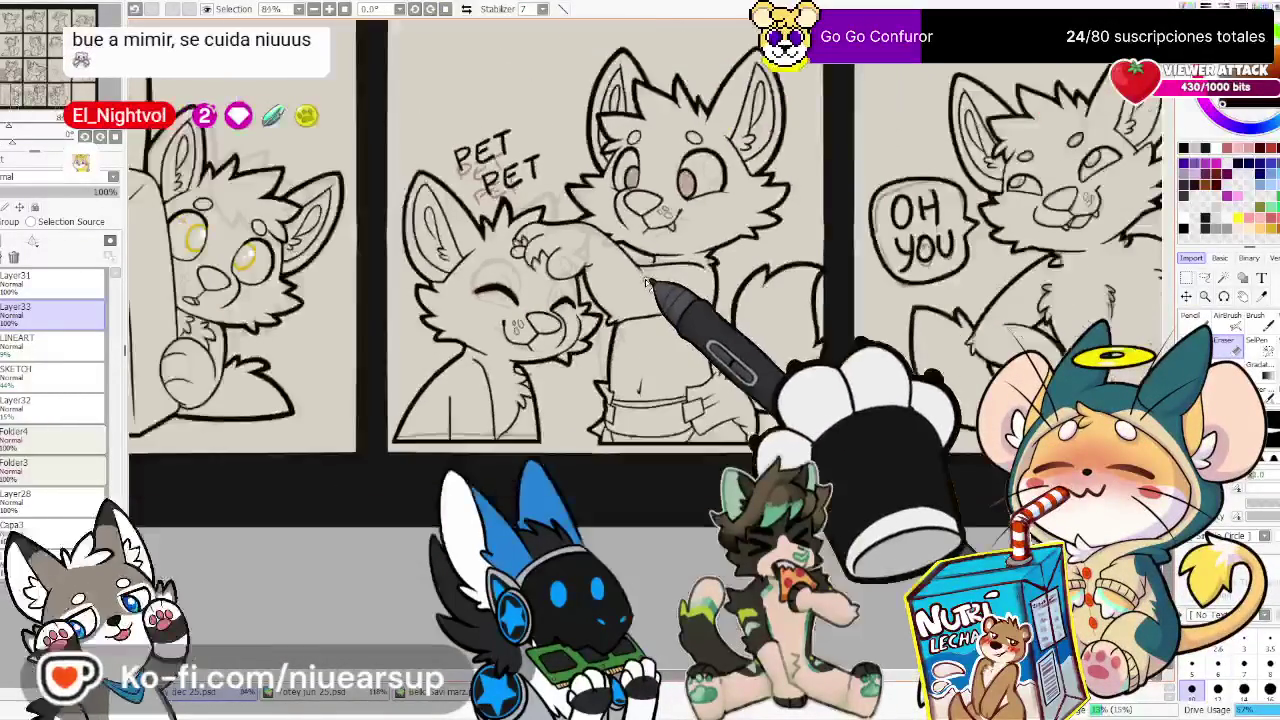
key(h)
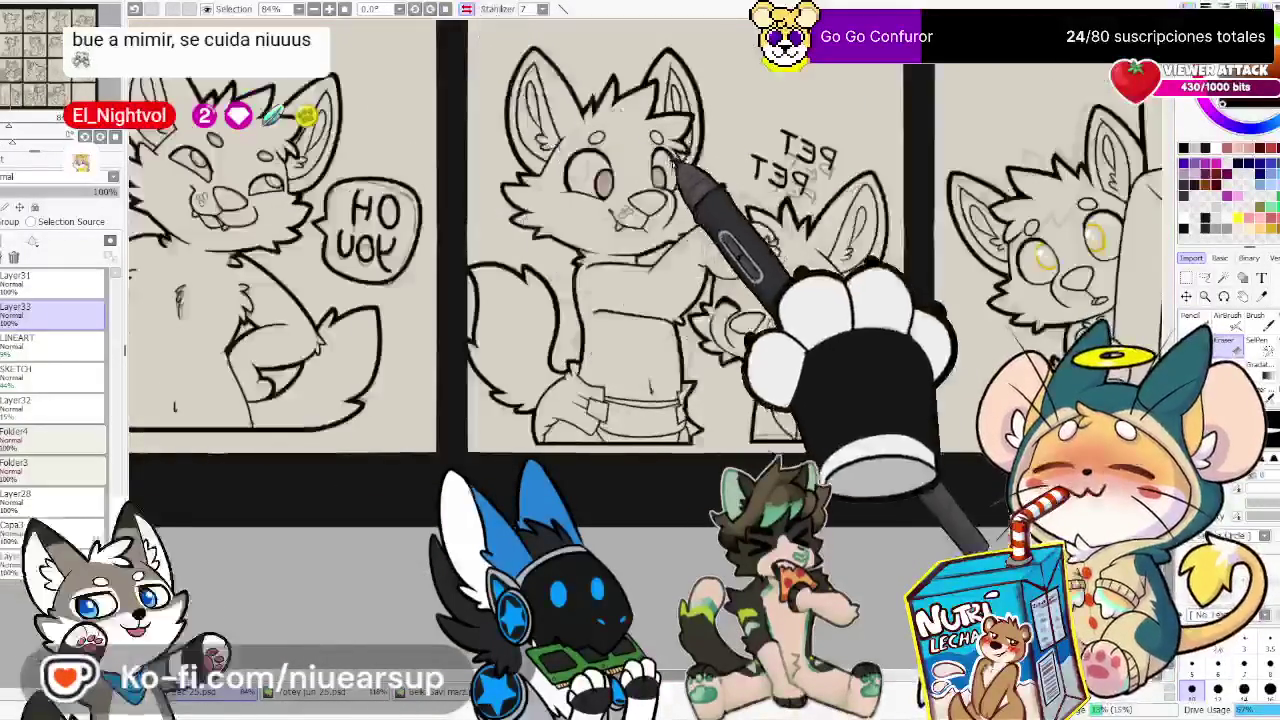
scroll(712, 222, up, 3)
scroll(708, 222, up, 1)
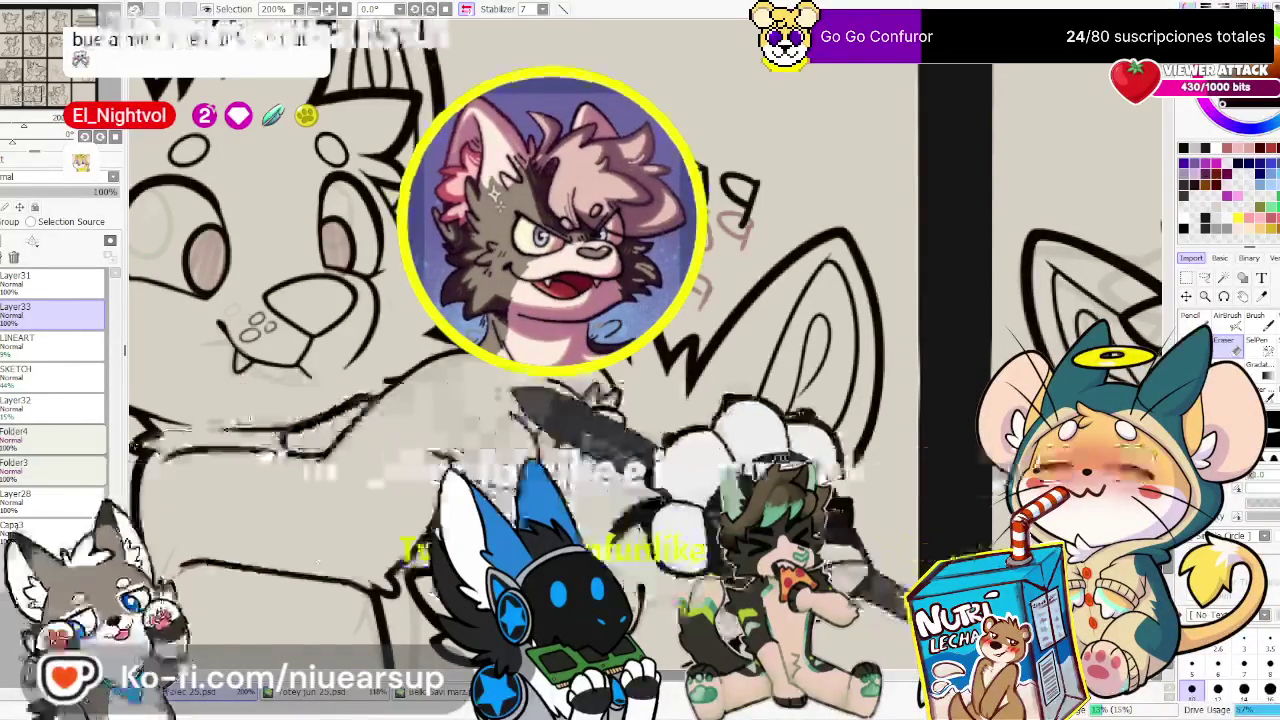
scroll(640, 360, down, 1)
scroll(640, 360, down, 1)
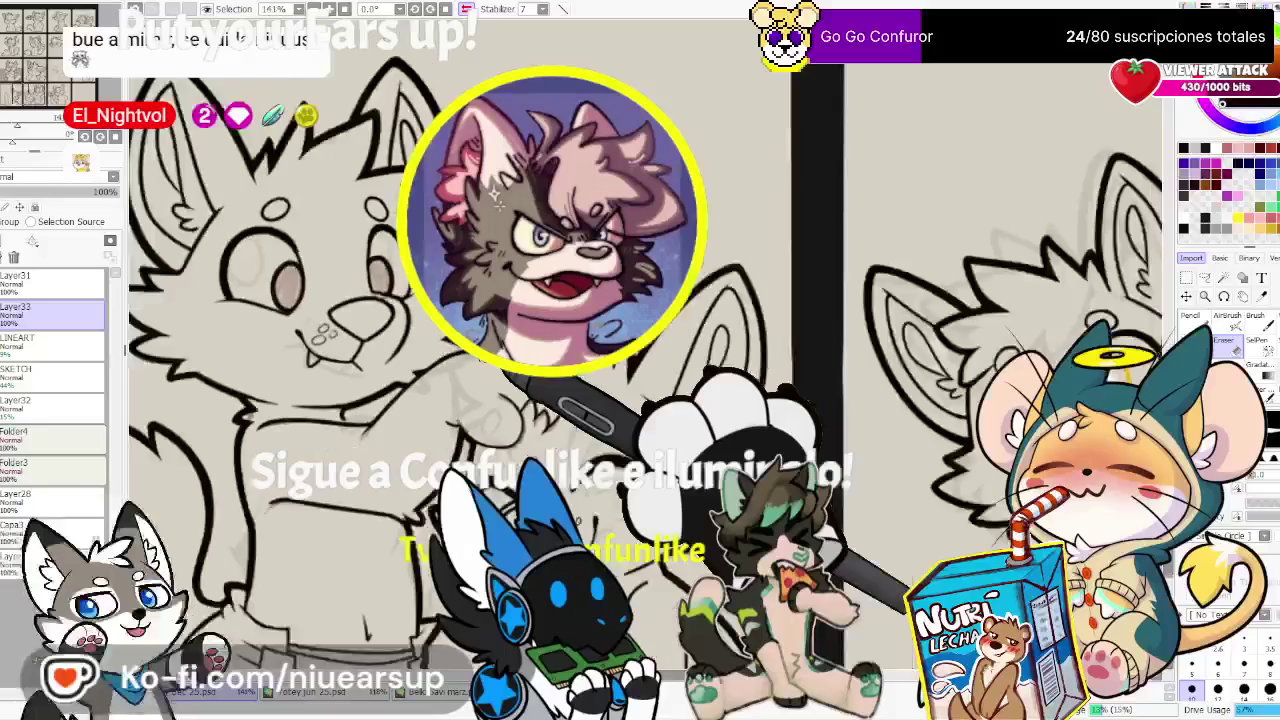
scroll(545, 412, up, 2)
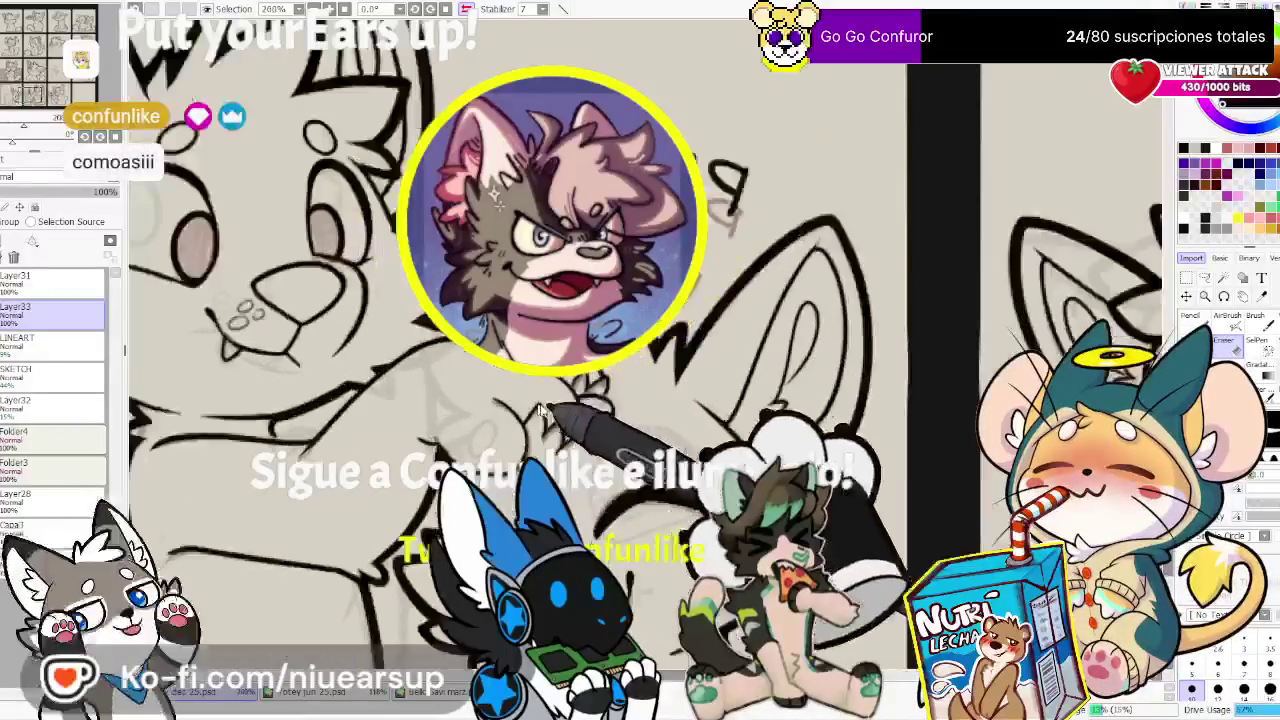
scroll(545, 412, up, 1)
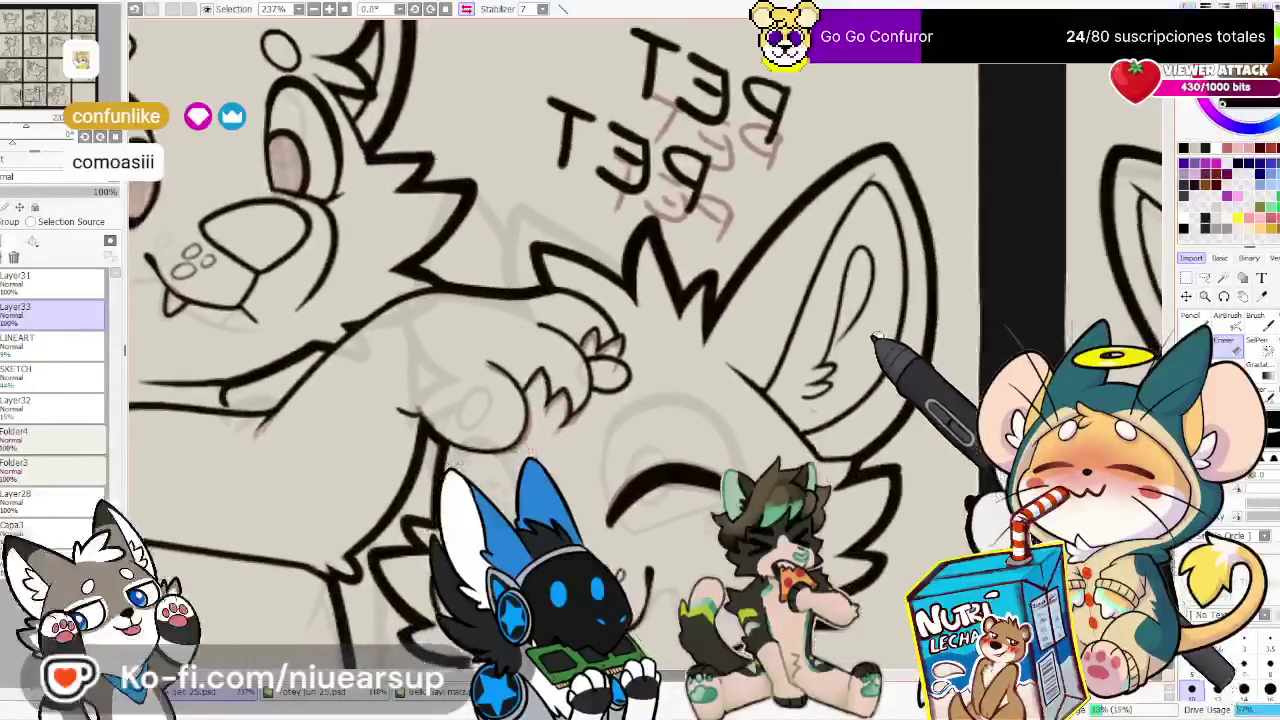
Ink a small oval loop just below the petting paw
drag(686, 413, 686, 383)
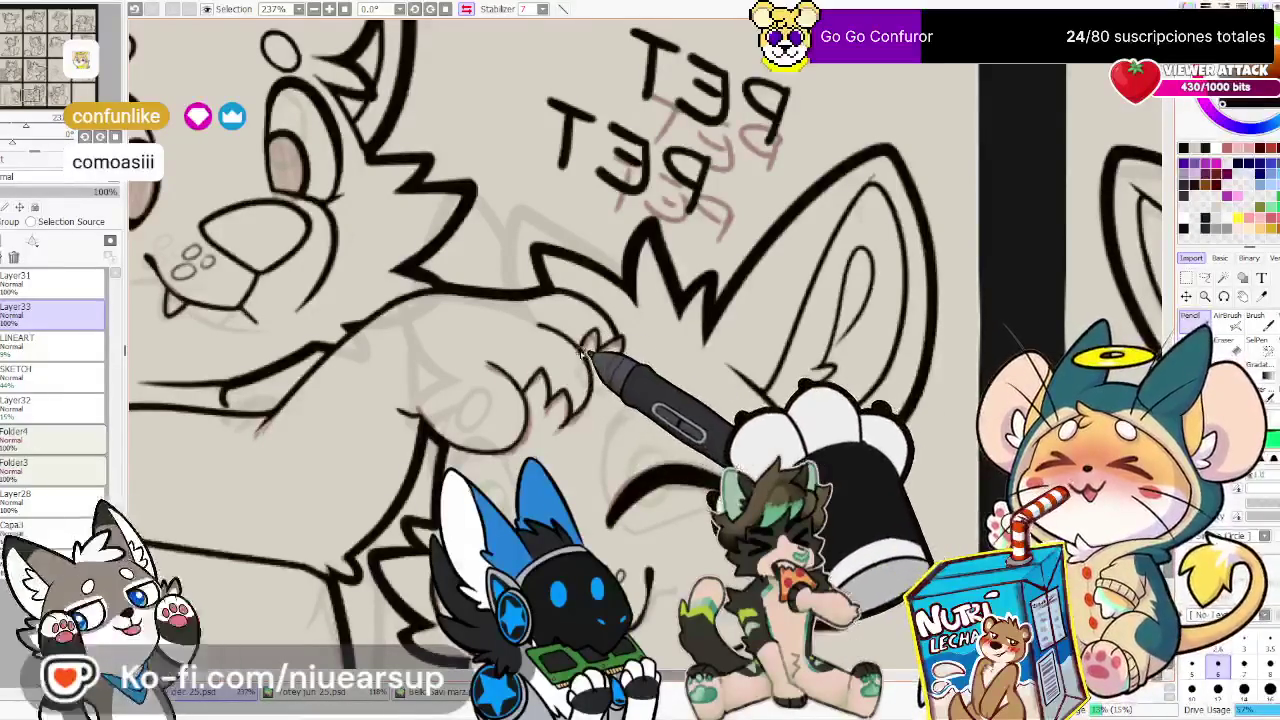
drag(627, 400, 627, 413)
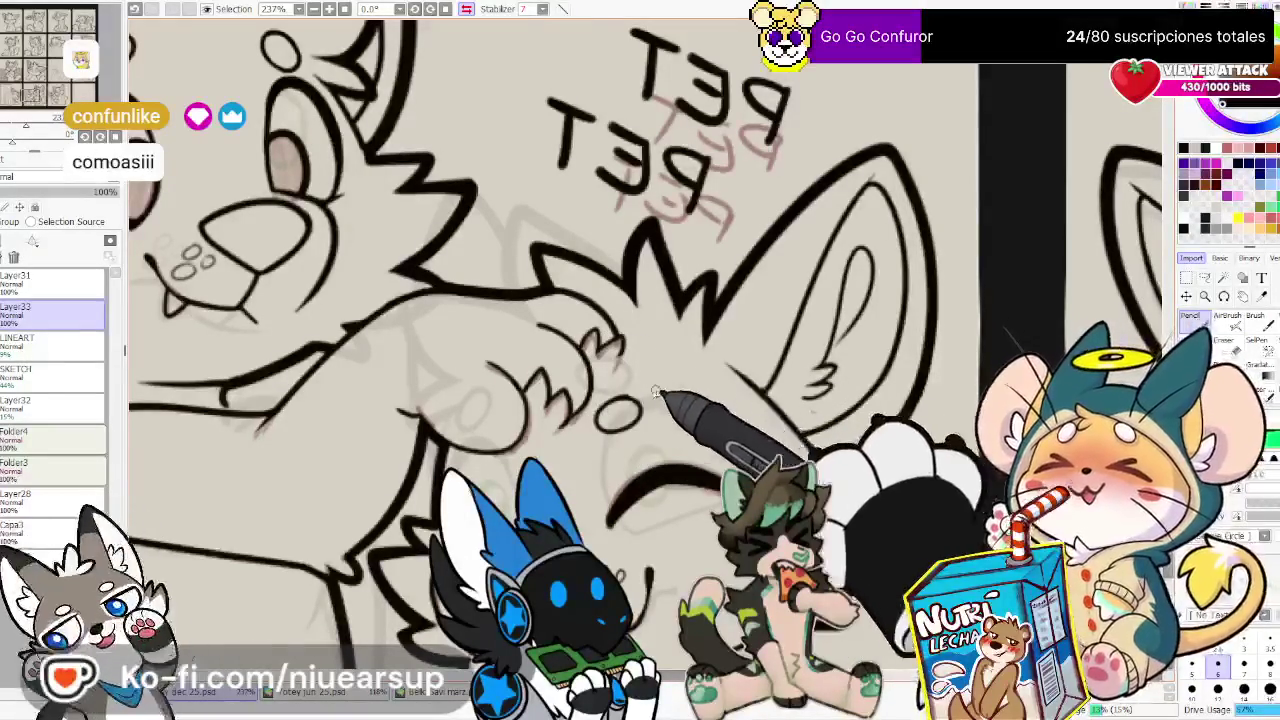
key(e)
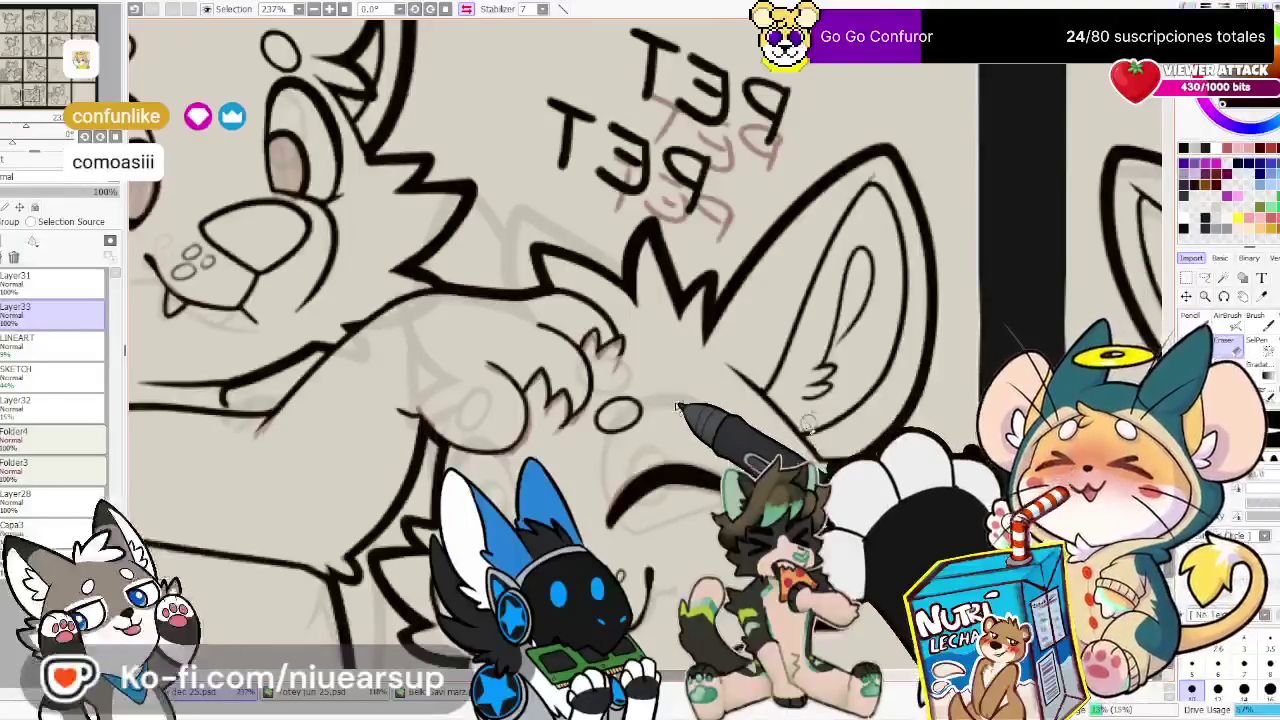
key(n)
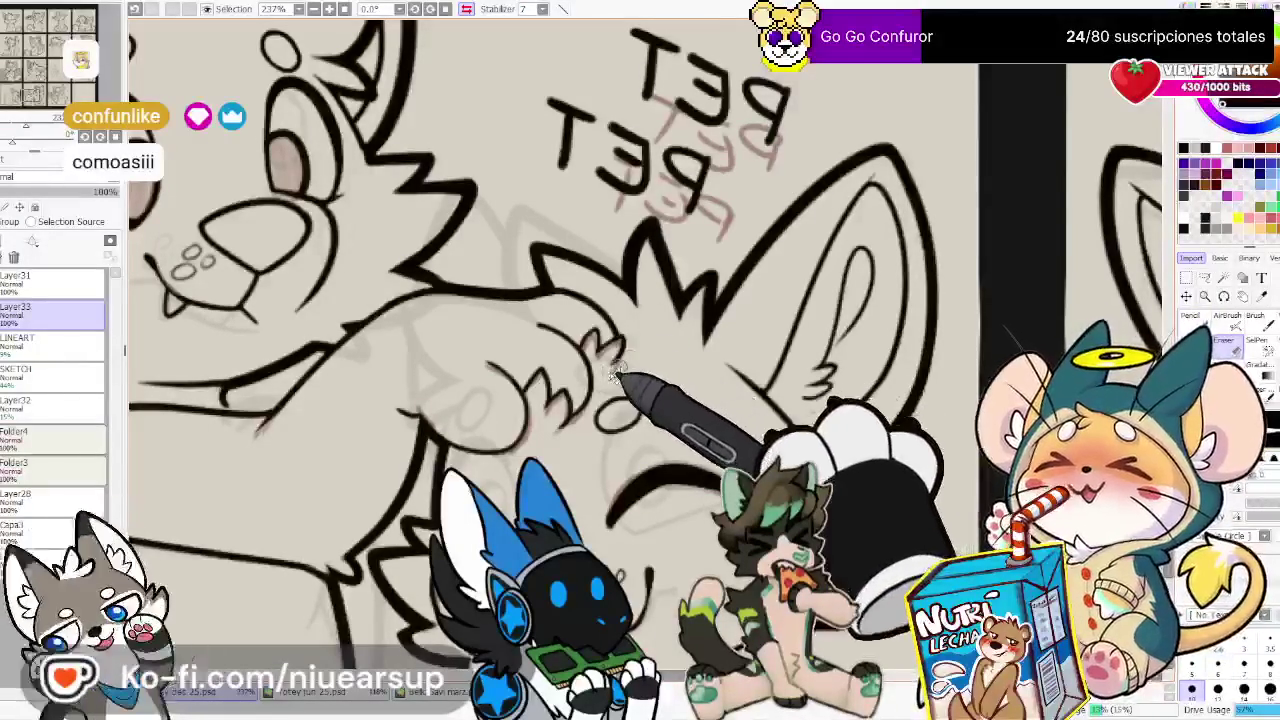
Unmirror the view so PET PET reads normally, then zoom out with the Pencil active
drag(790, 390, 815, 445)
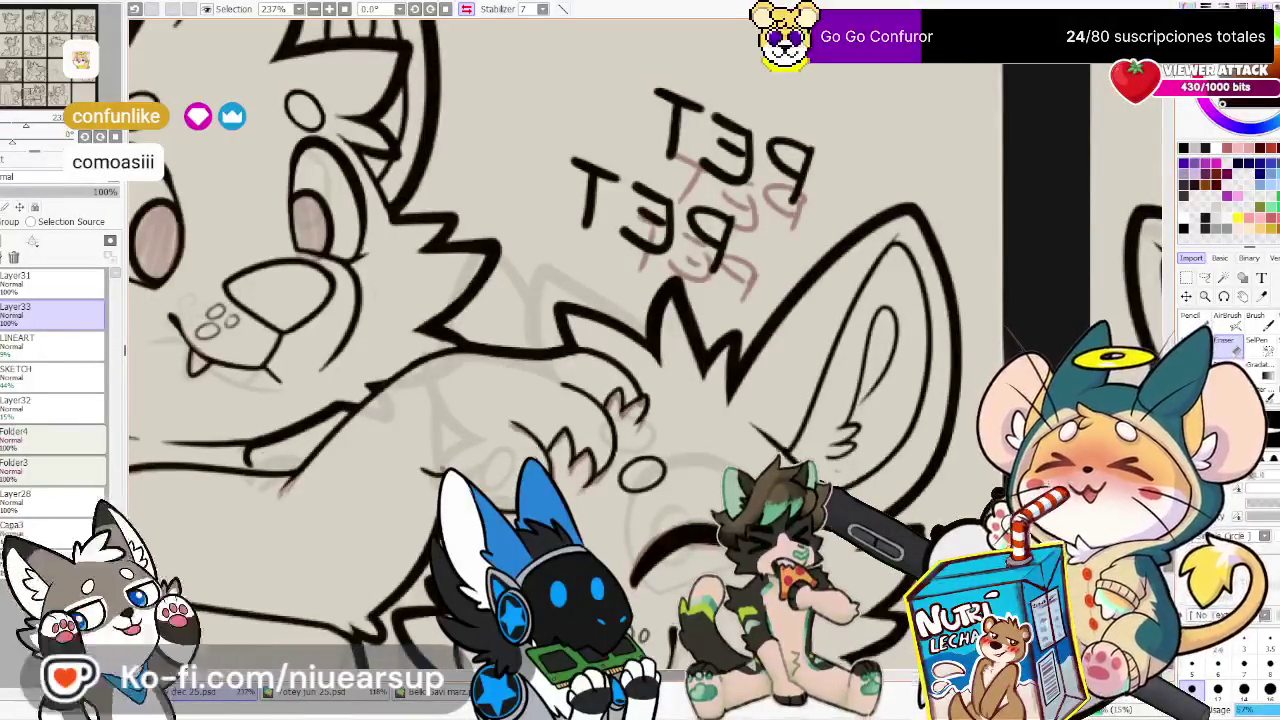
key(h)
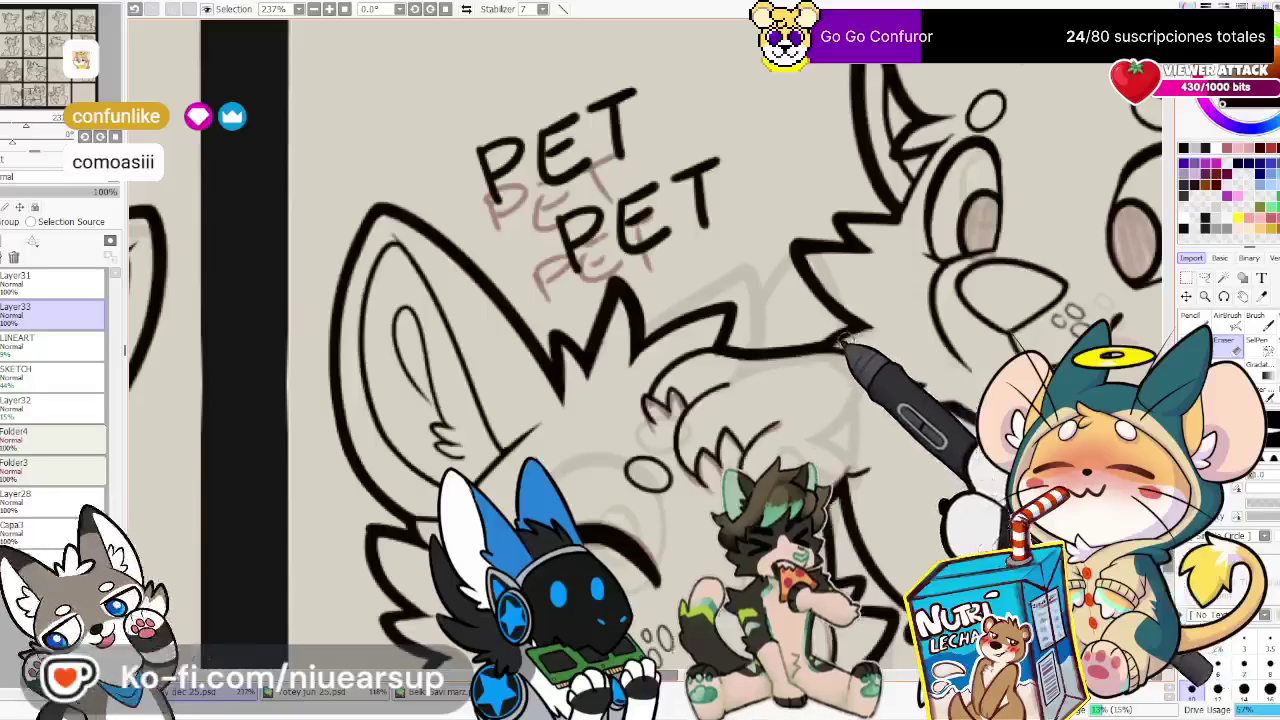
key(n)
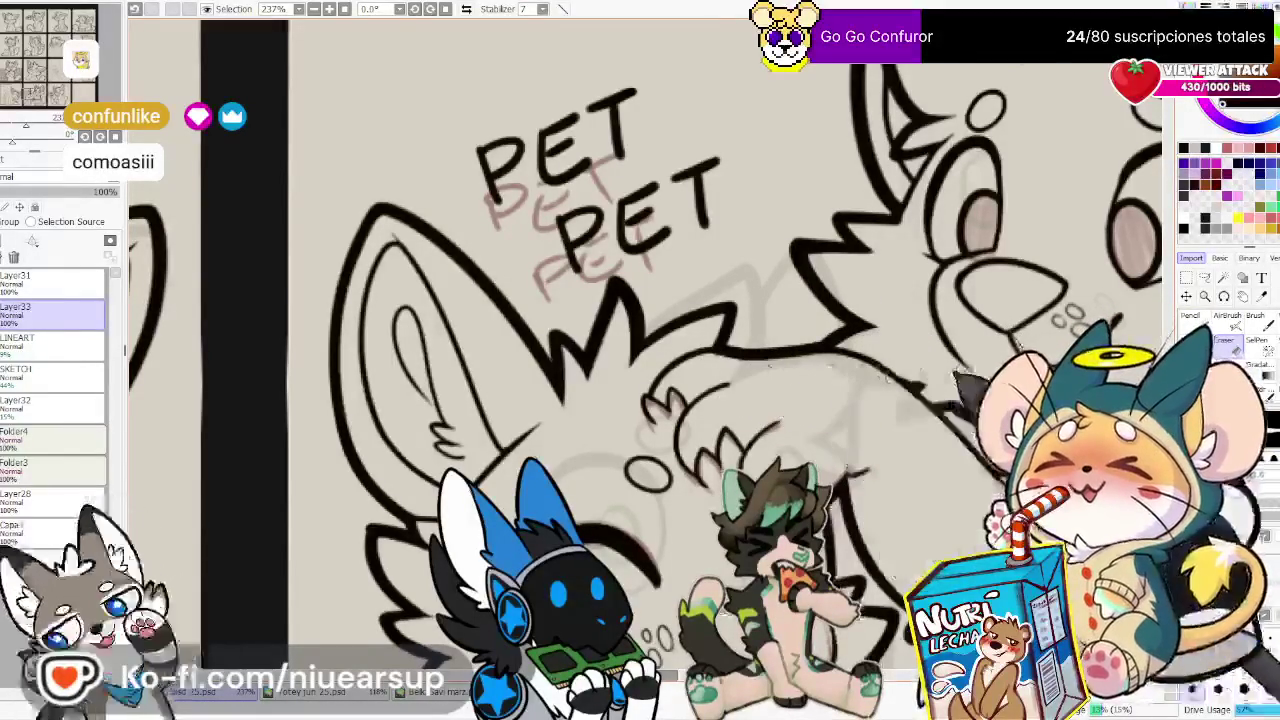
scroll(775, 400, down, 2)
scroll(790, 401, down, 2)
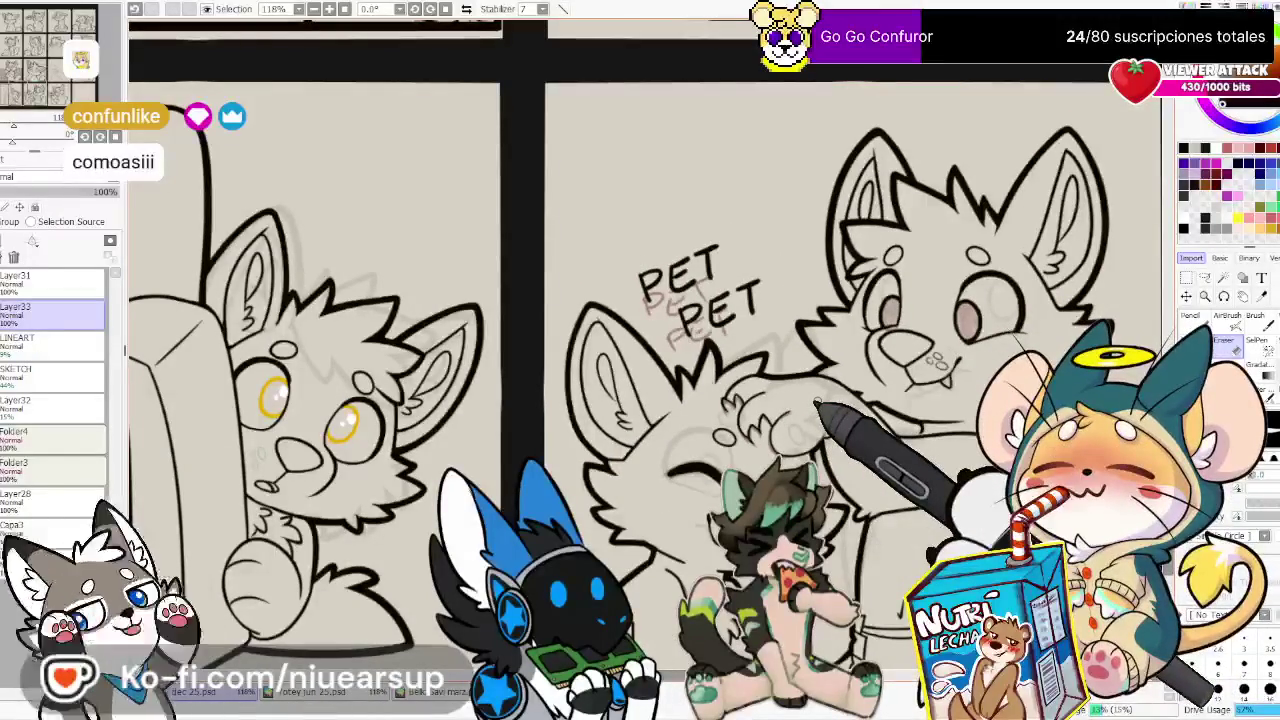
Ink the petted wolf's ear outline in bold black, checking it in mirrored view
scroll(818, 405, down, 2)
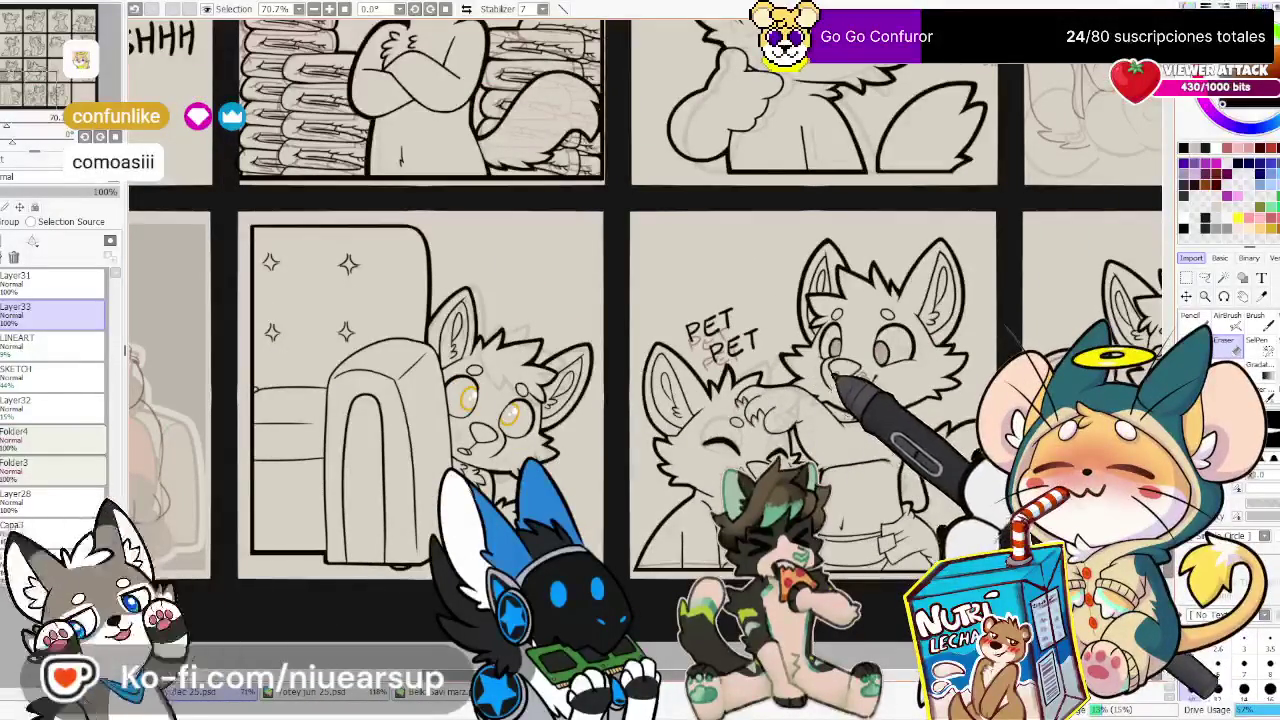
scroll(772, 368, up, 2)
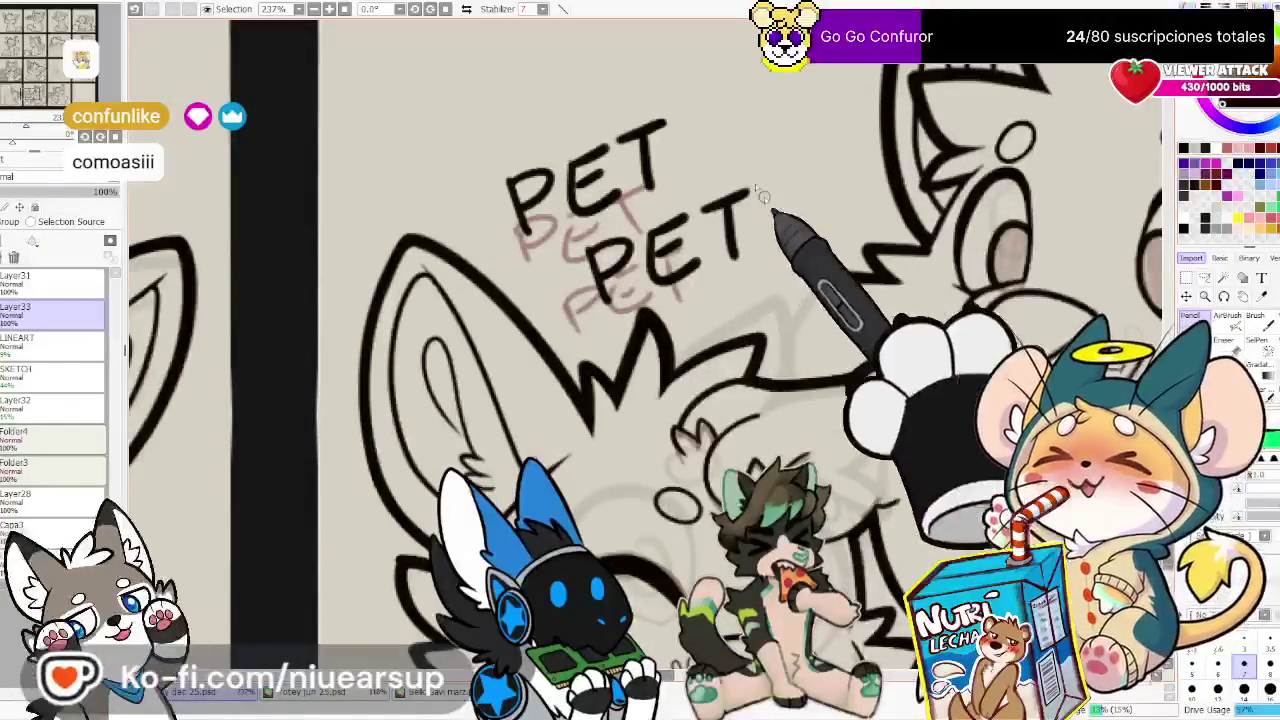
key(h)
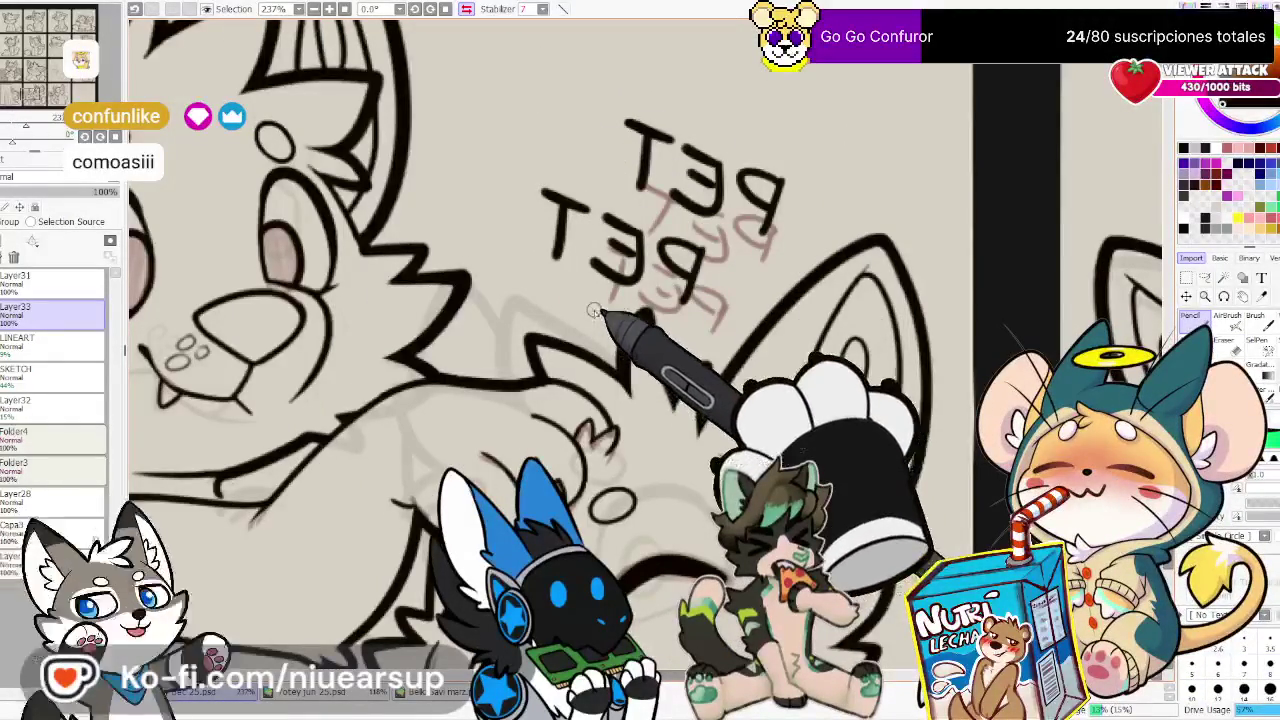
drag(594, 311, 677, 280)
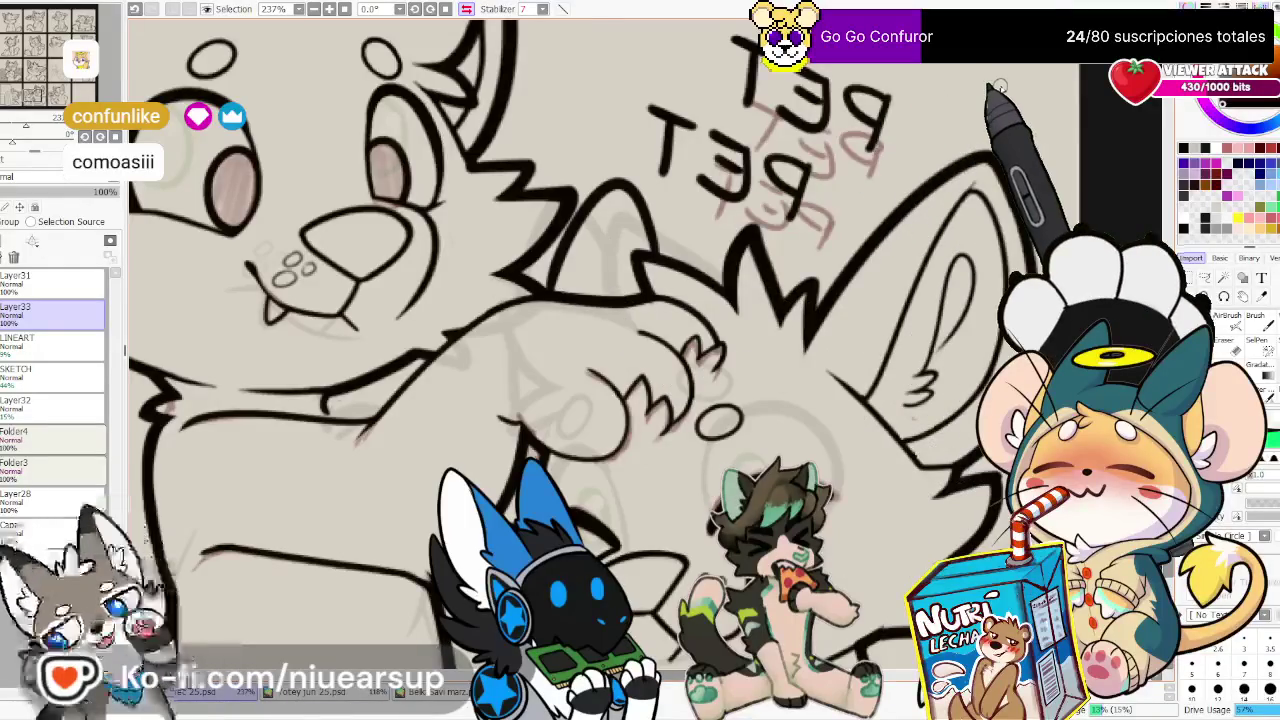
scroll(998, 88, down, 5)
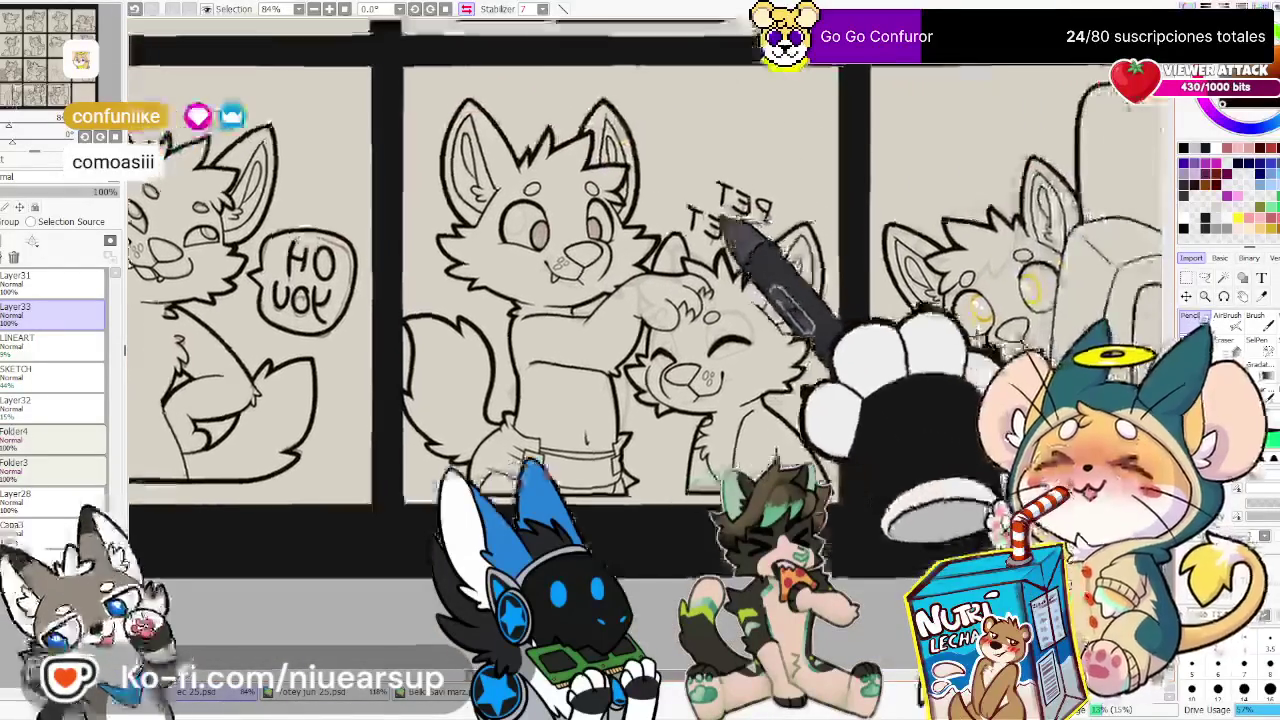
scroll(722, 224, up, 5)
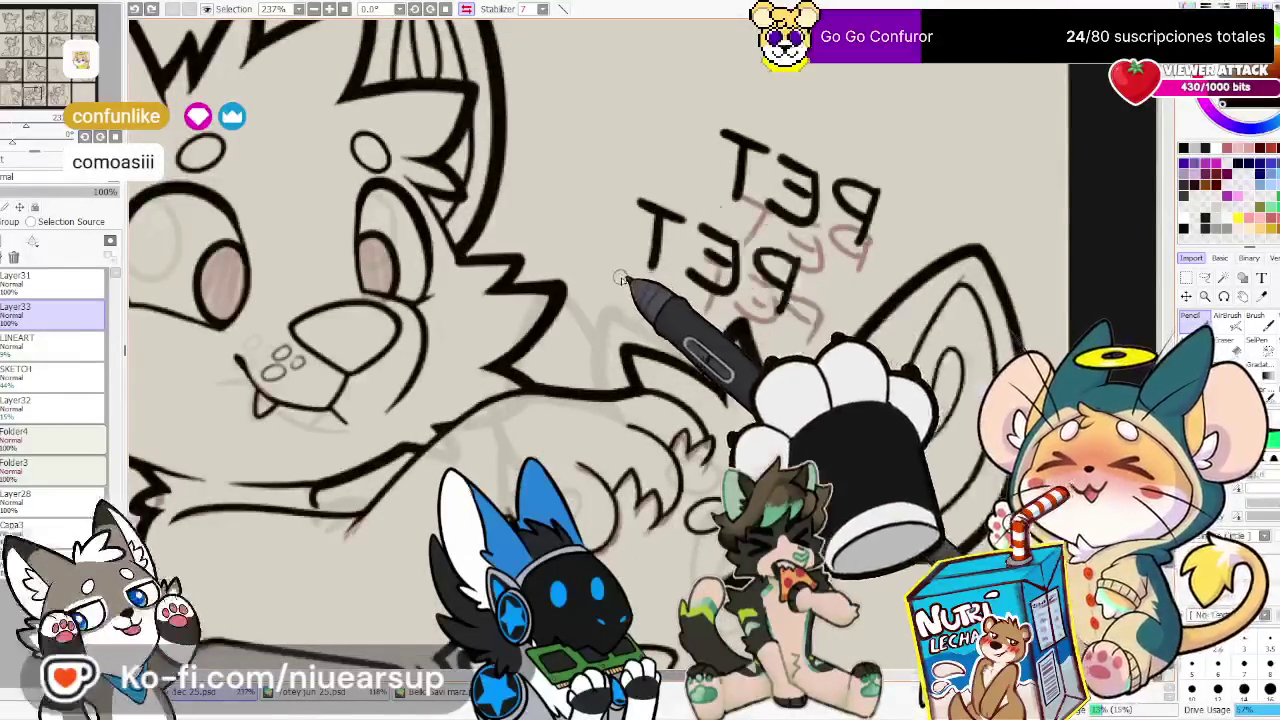
drag(548, 383, 658, 345)
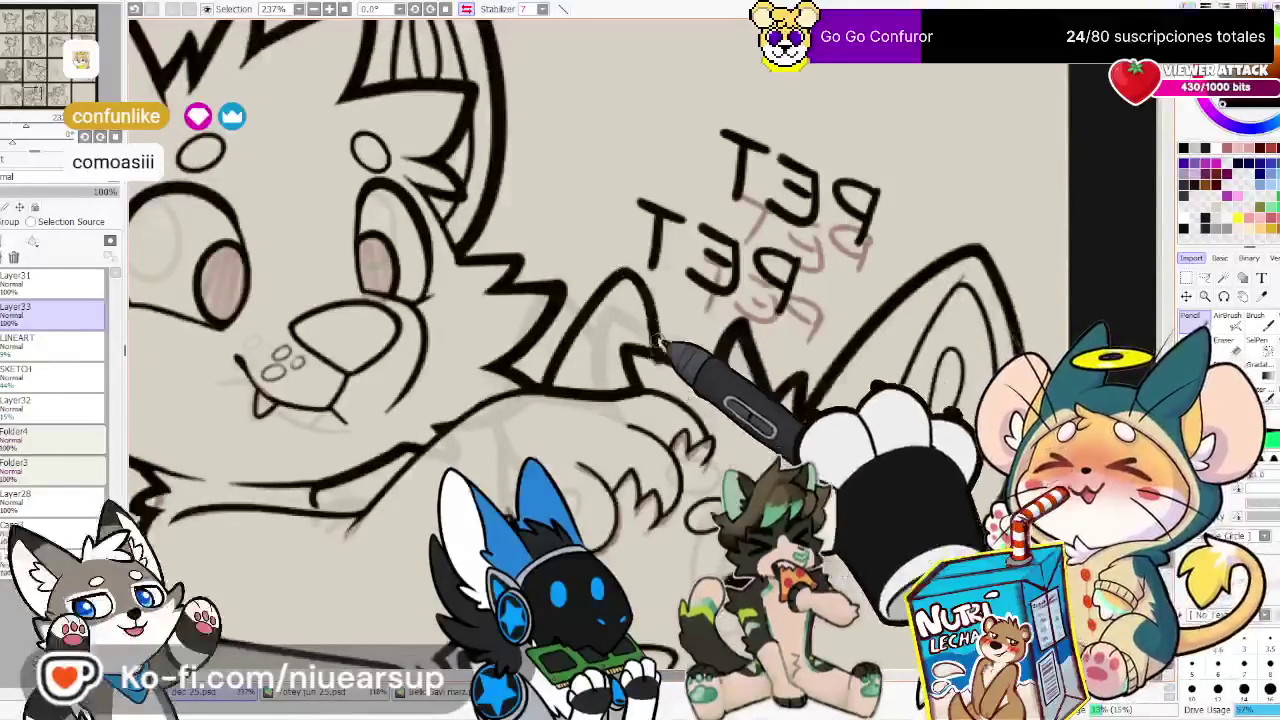
key(h)
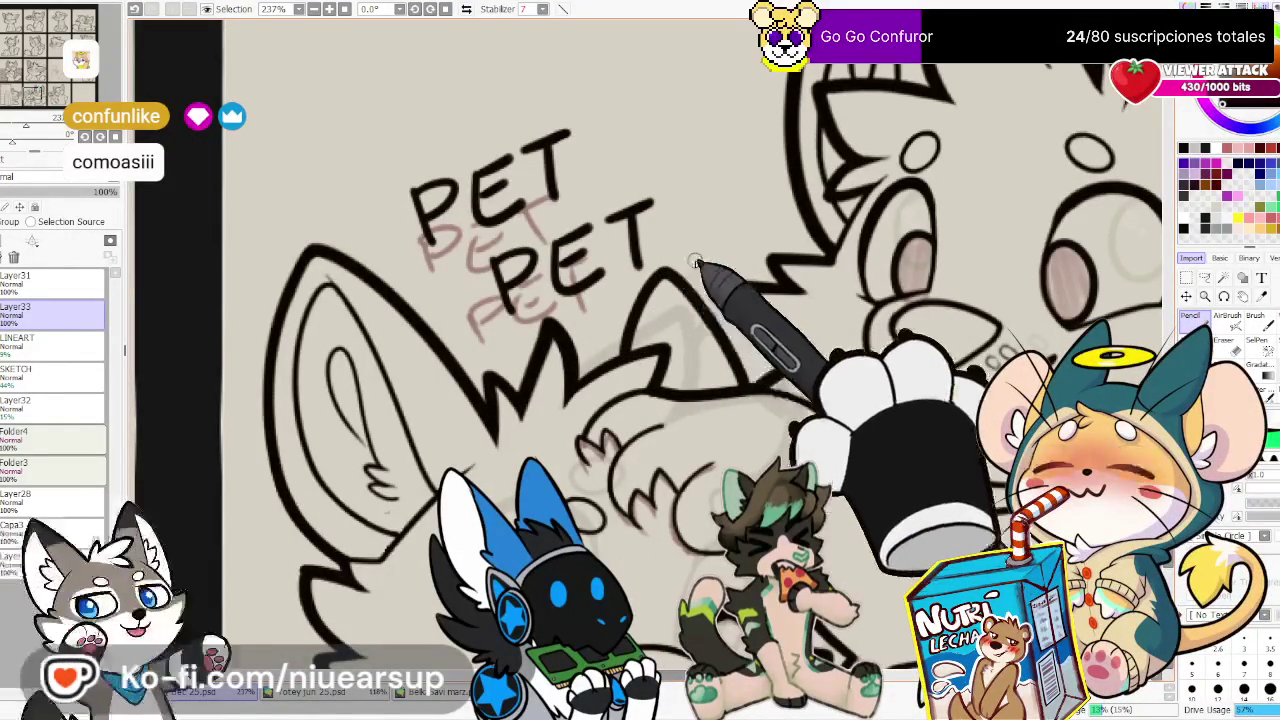
Zoom out and pan across the comic panels to review them
scroll(697, 262, down, 3)
scroll(697, 262, down, 1)
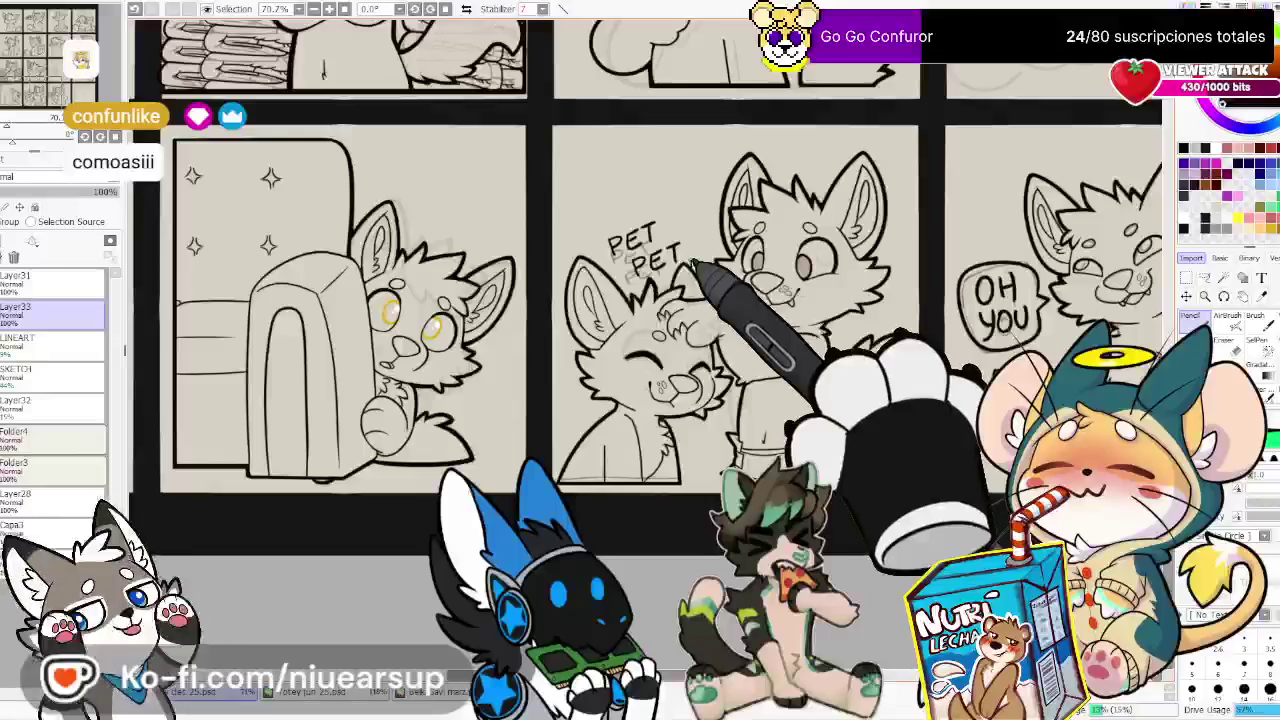
drag(625, 150, 567, 237)
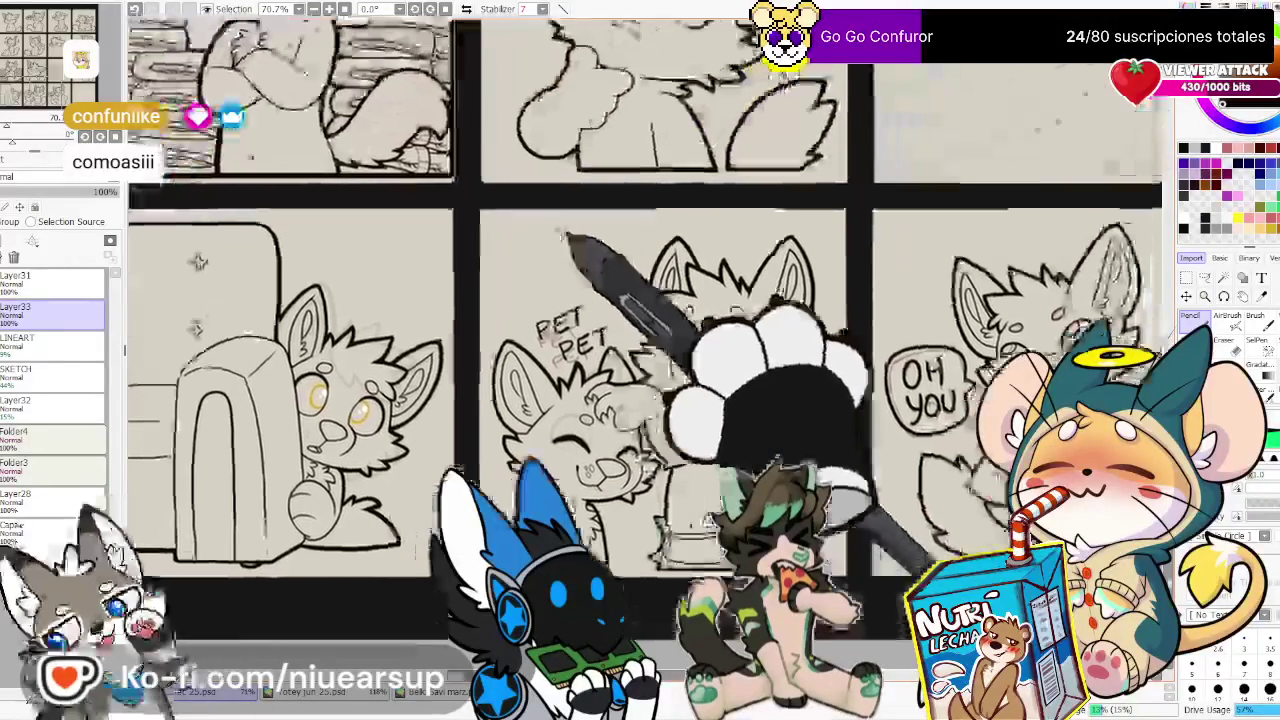
scroll(632, 232, down, 1)
scroll(638, 232, down, 1)
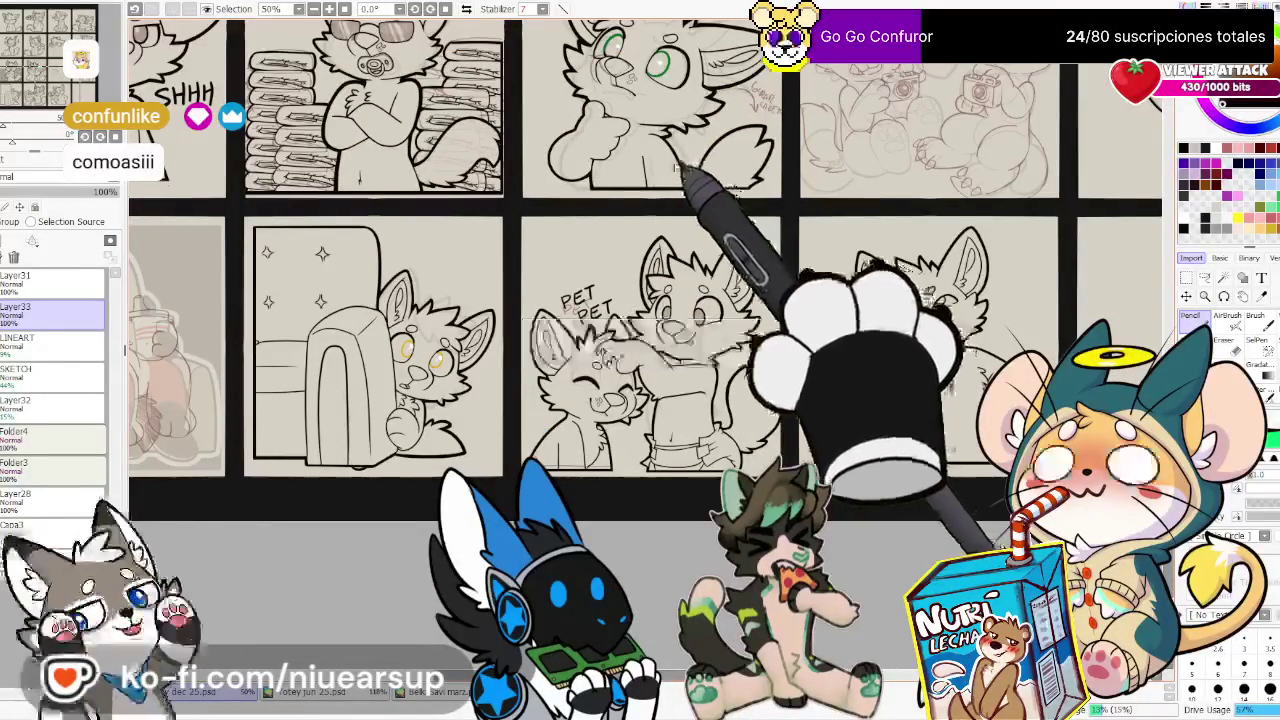
Move to the glasses wolf panel, fade Layer33 to 44% opacity, and add Layer34
mouse_move(700, 180)
mouse_down()
mouse_move(680, 225)
mouse_move(697, 400)
mouse_up()
scroll(620, 470, up, 2)
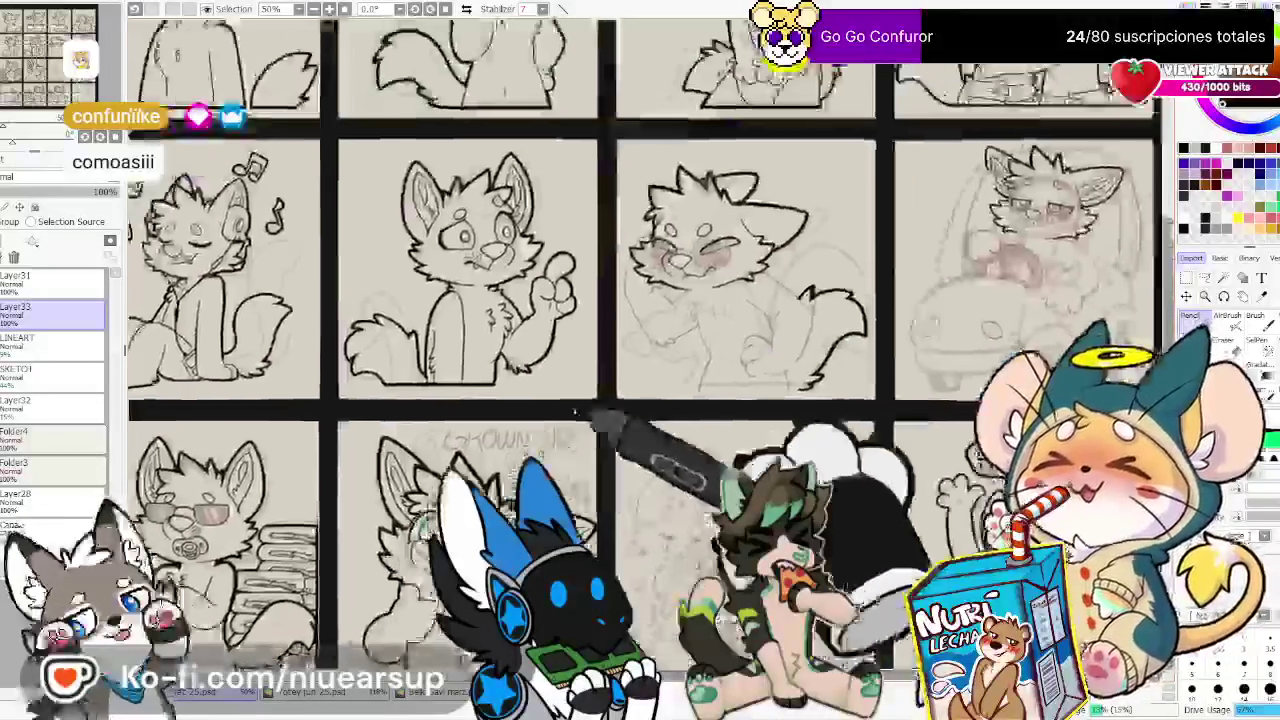
scroll(820, 390, up, 1)
scroll(693, 237, up, 1)
scroll(693, 237, up, 1)
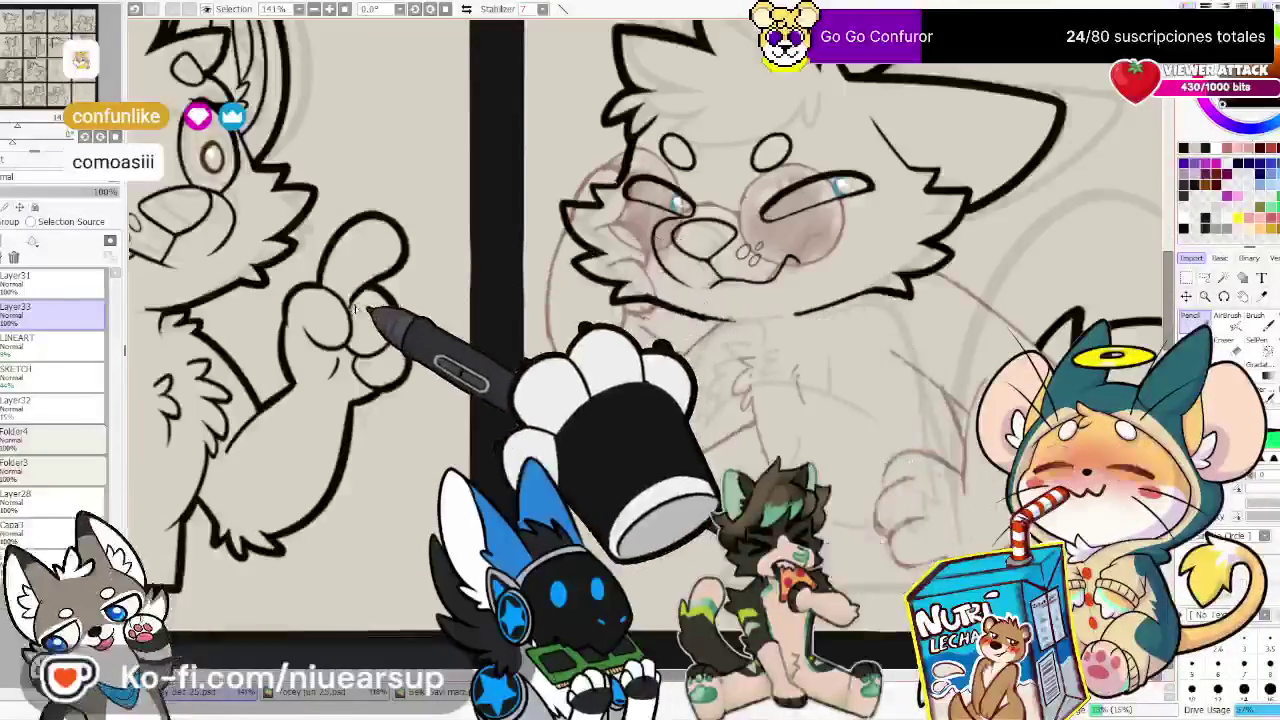
click(45, 196)
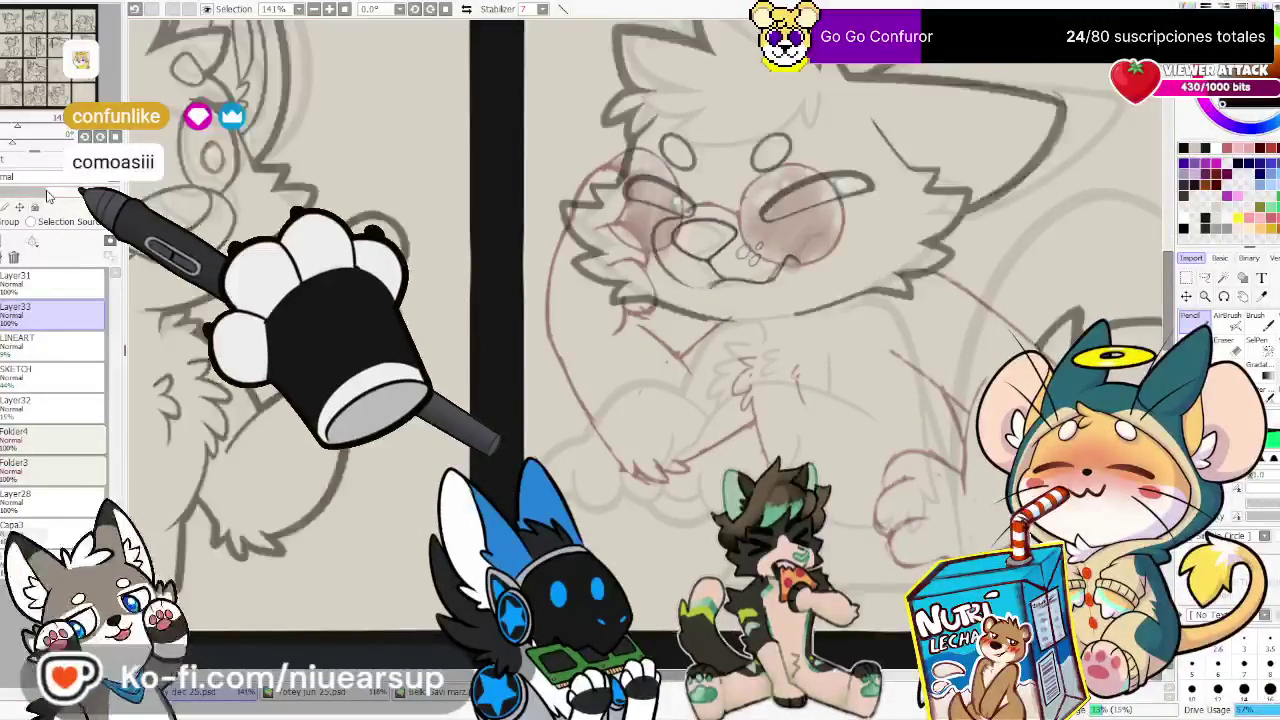
scroll(491, 284, up, 1)
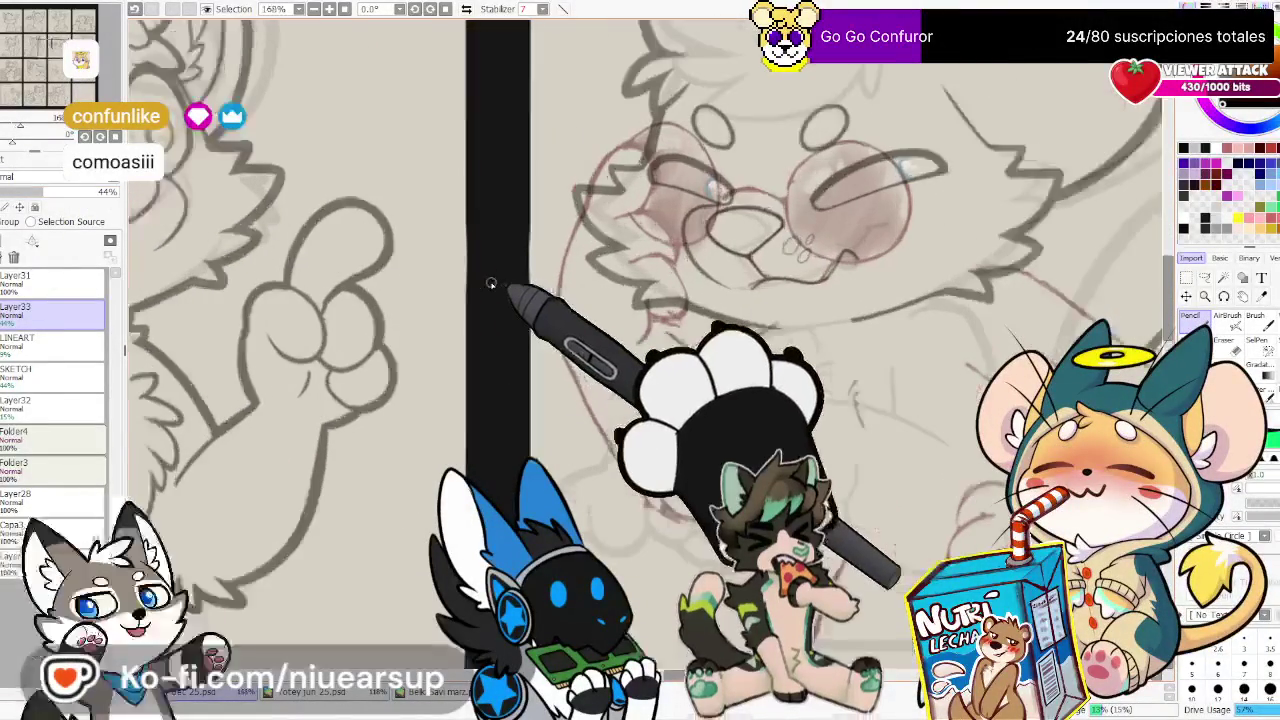
click(19, 206)
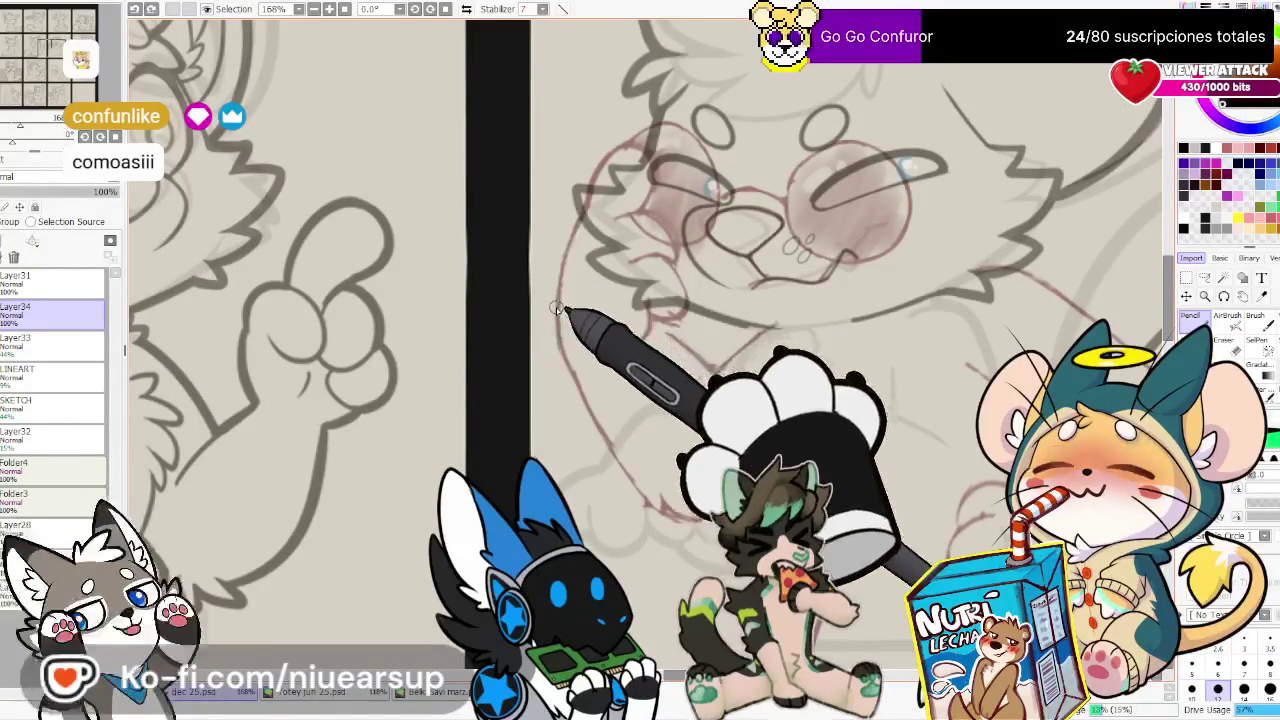
Ink a long curve beside the glasses wolf's face, redrawing the bottom stroke steeper
drag(553, 308, 660, 517)
drag(585, 210, 556, 305)
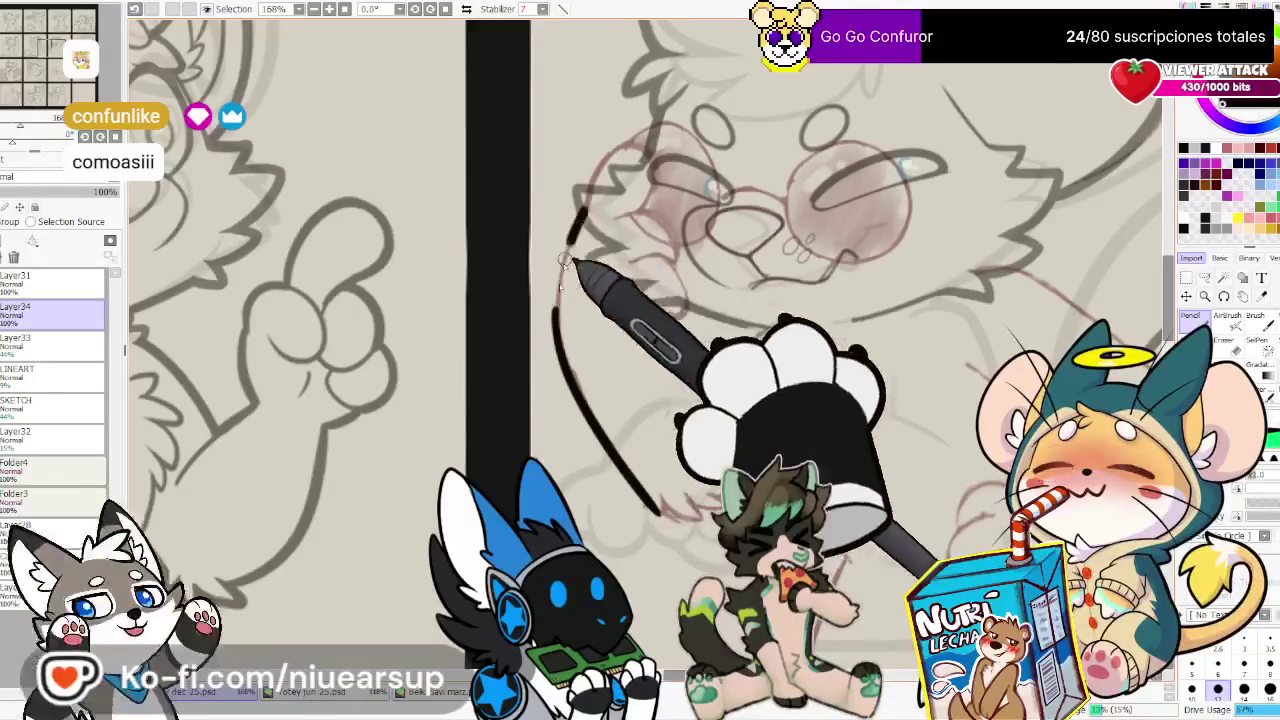
mouse_move(588, 262)
mouse_down()
mouse_move(567, 212)
mouse_move(540, 300)
mouse_up()
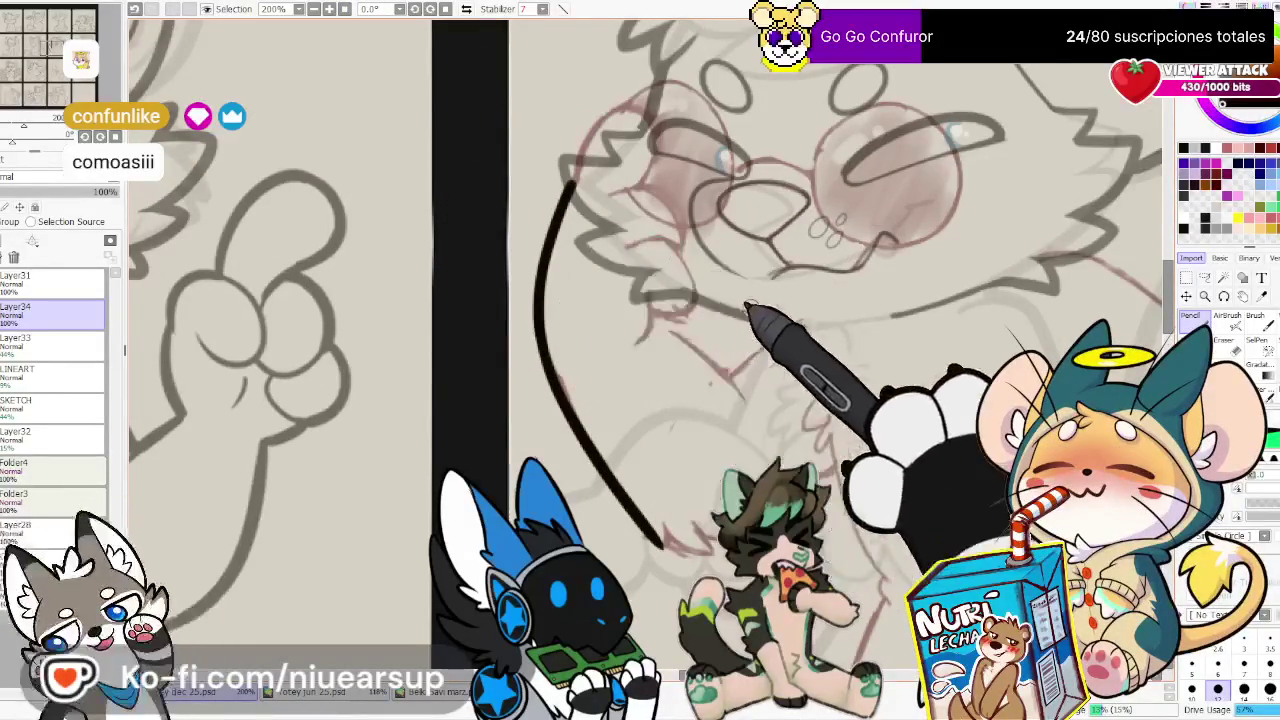
key(h)
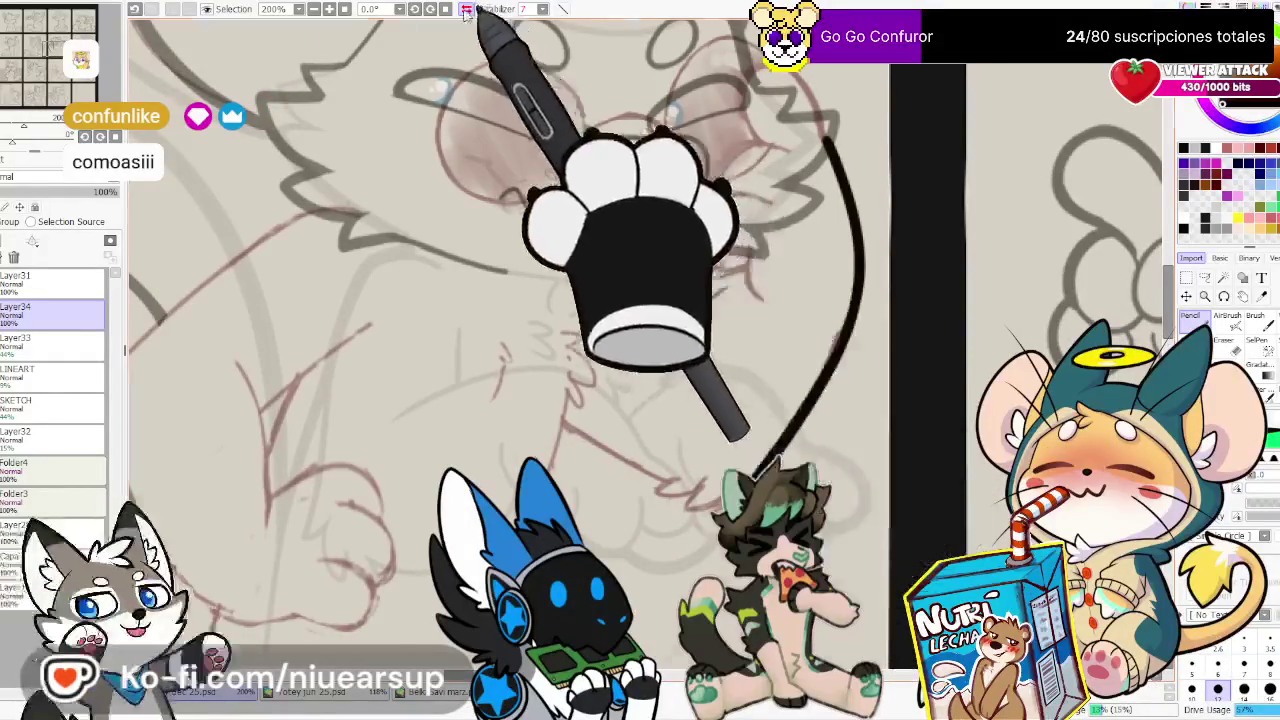
key(h)
key(ctrl+z)
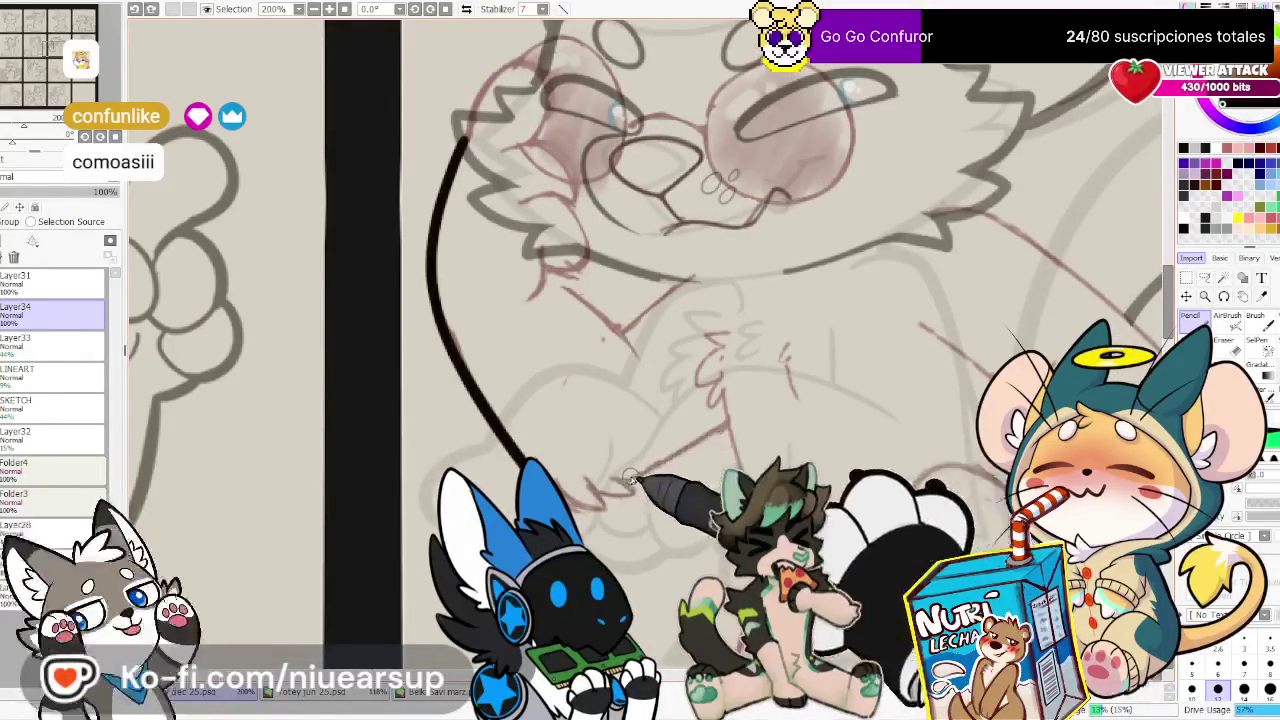
drag(740, 408, 620, 483)
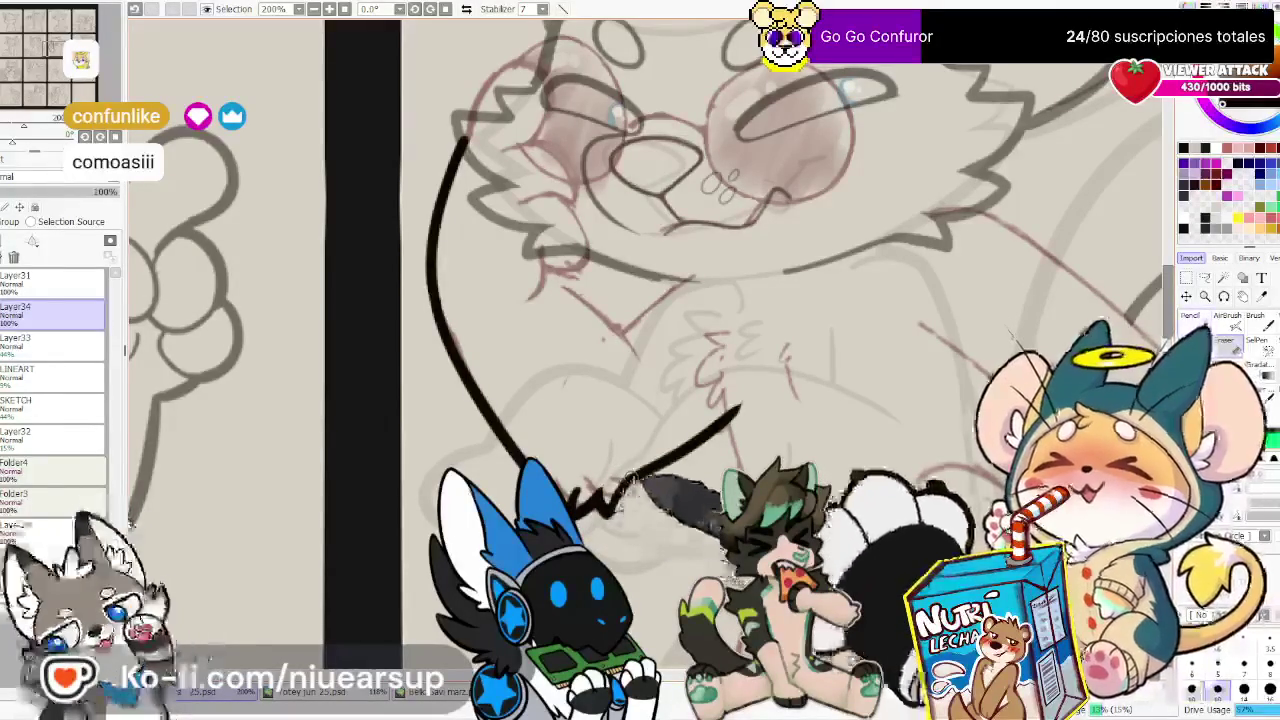
Check the new linework in mirrored view, reposition on the wolf's chest, and switch to the Eraser
key(n)
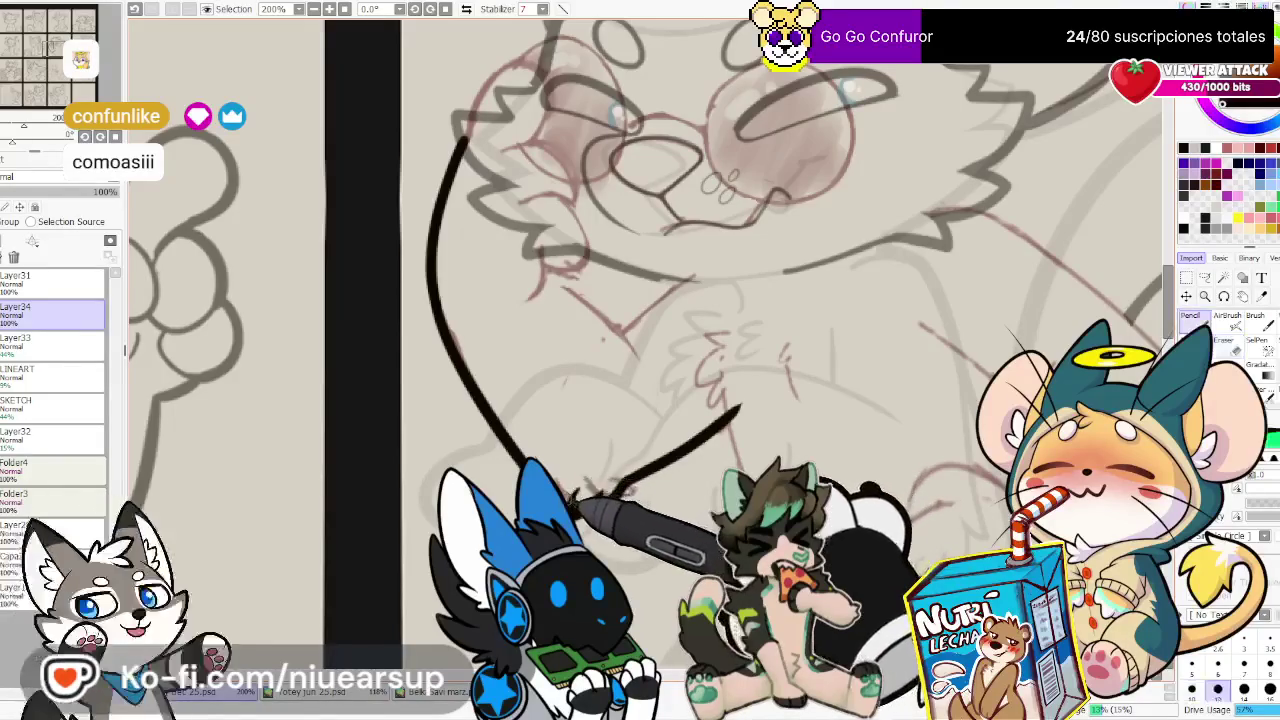
key(h)
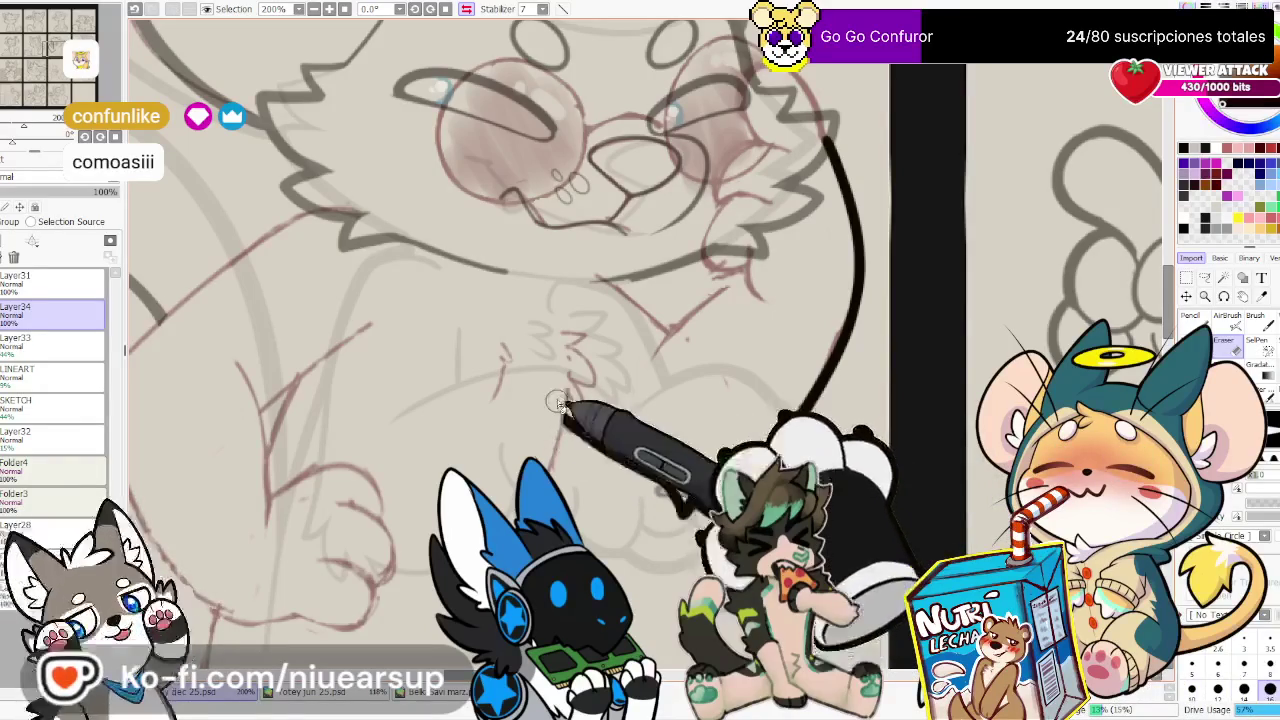
drag(558, 403, 722, 393)
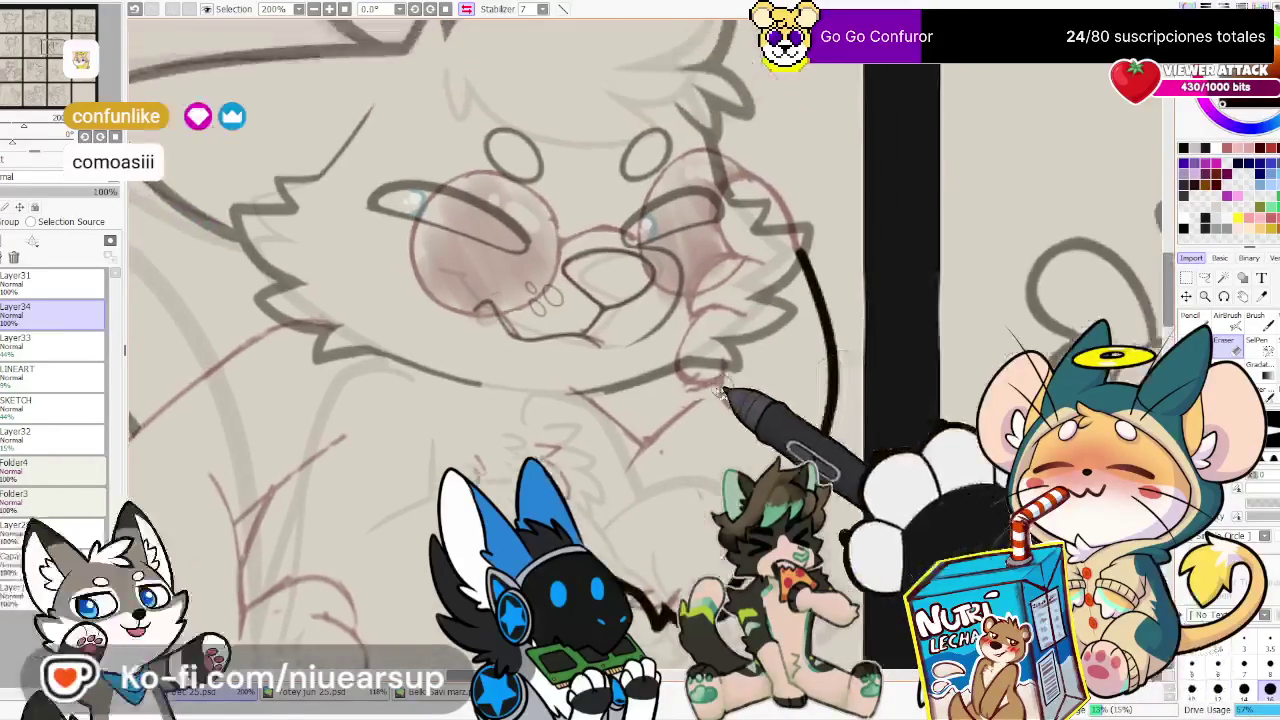
key(h)
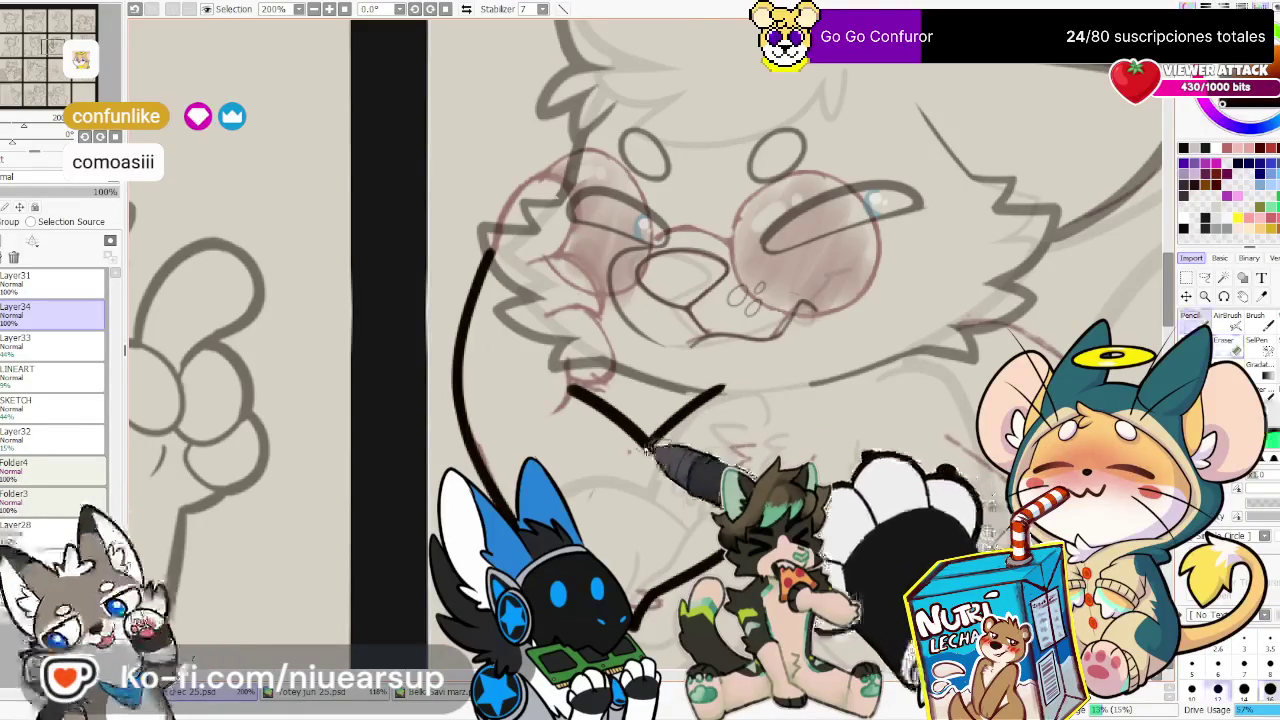
key(h)
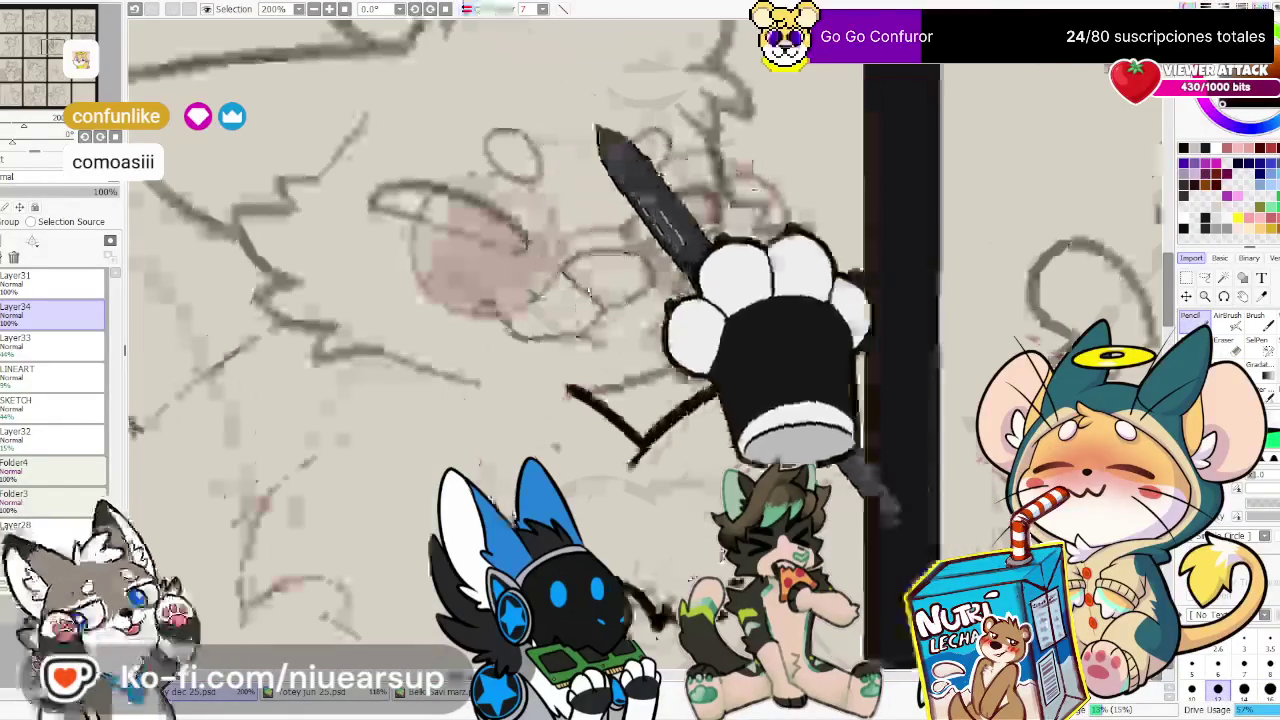
key(e)
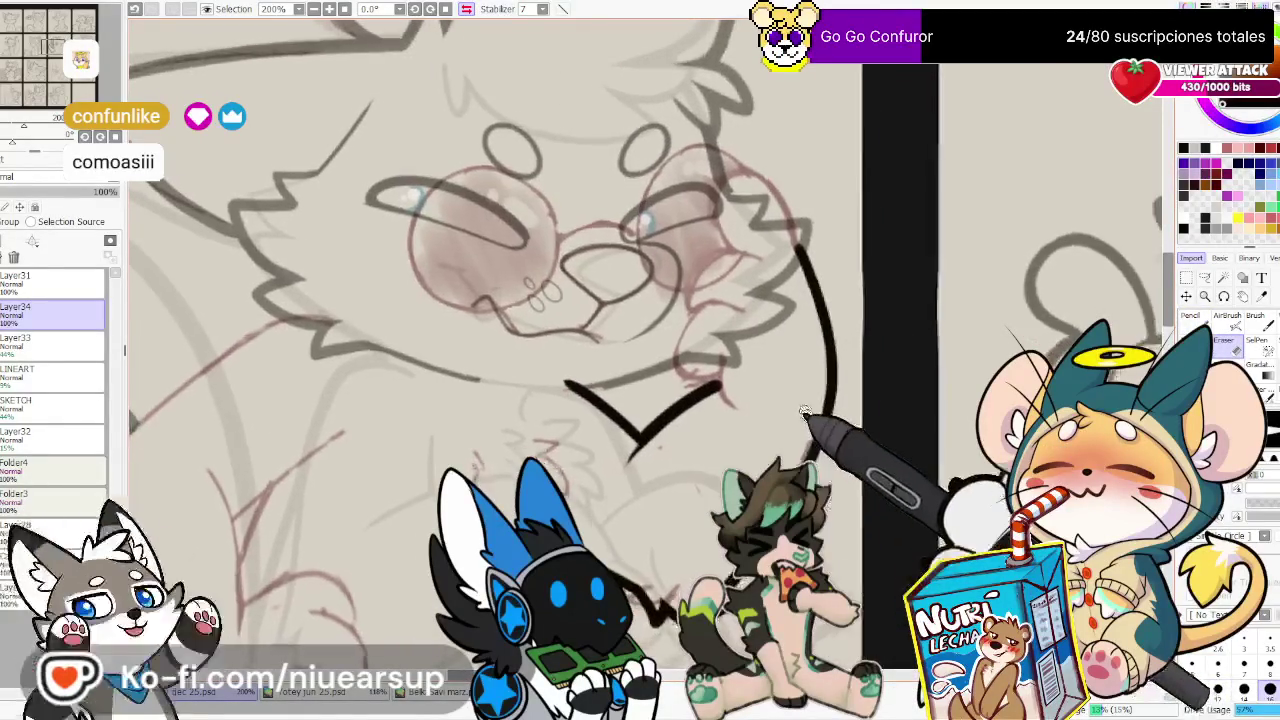
drag(735, 445, 752, 480)
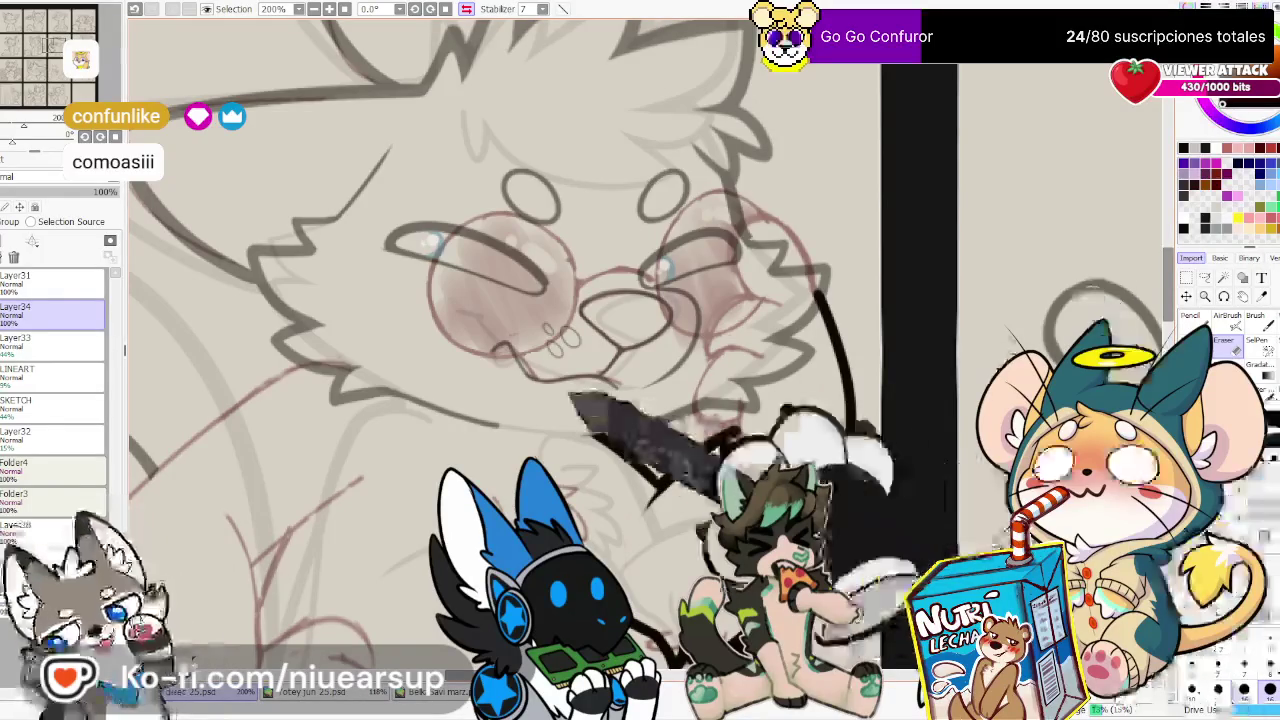
scroll(572, 395, down, 3)
scroll(572, 395, down, 3)
scroll(640, 320, up, 3)
Ink the shoulder outline along the pink sketch line down to the fur tuft
scroll(660, 290, up, 3)
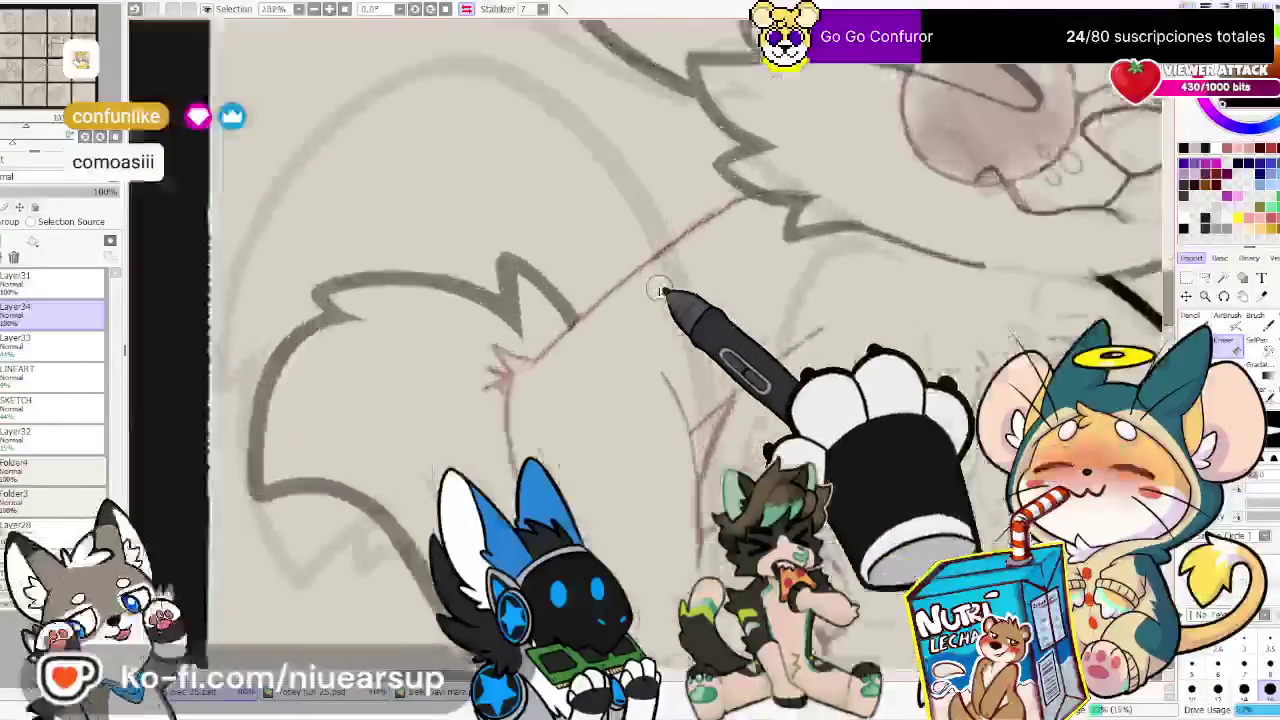
scroll(660, 290, down, 1)
drag(800, 182, 514, 380)
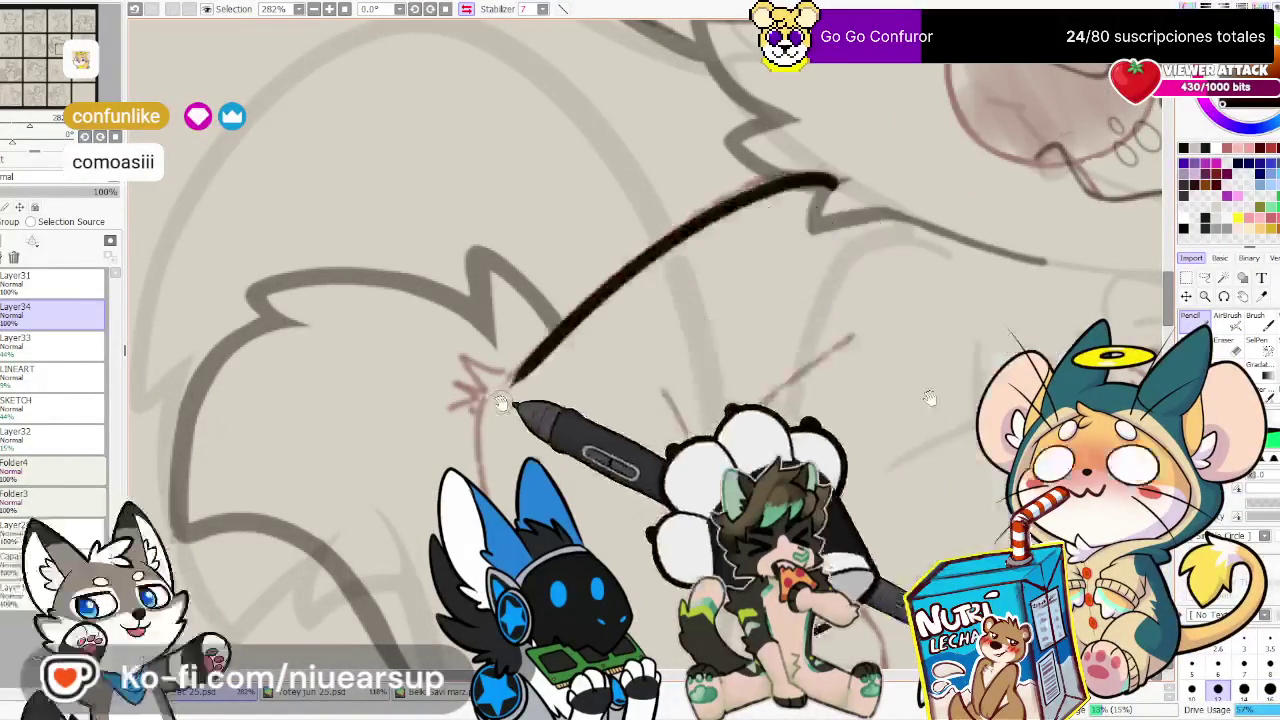
key(ctrl+z)
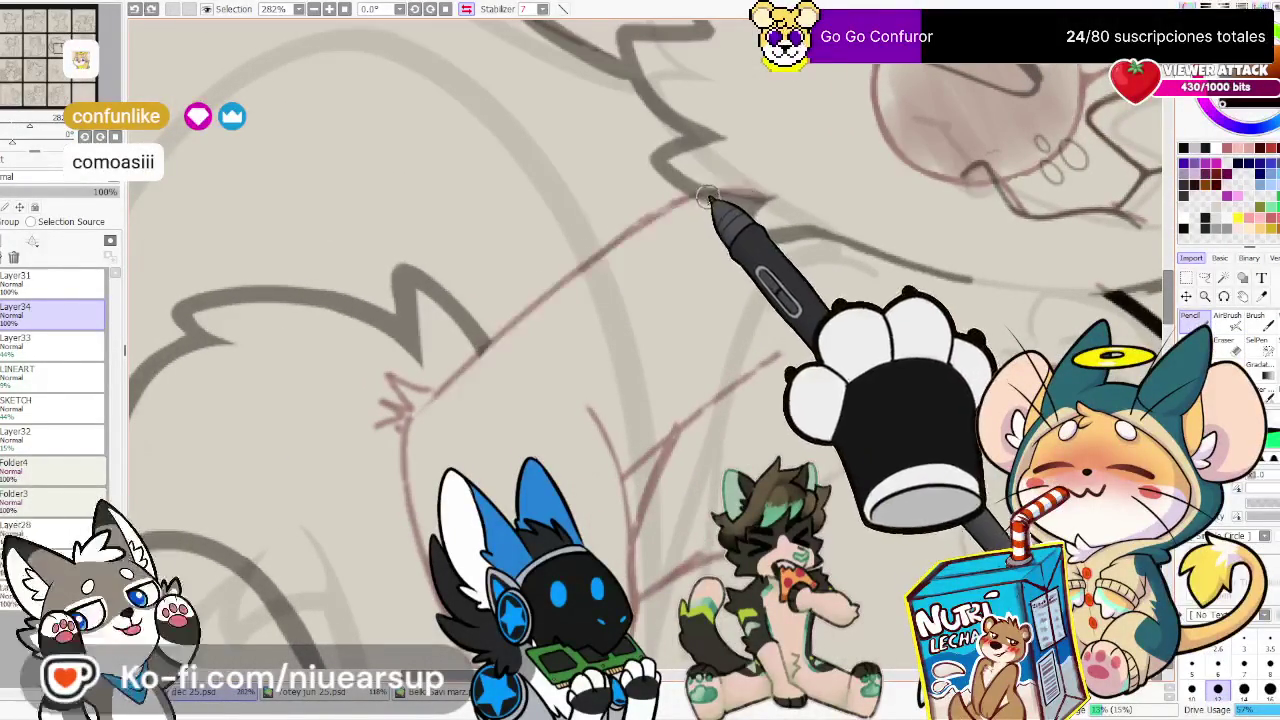
drag(708, 195, 450, 380)
key(ctrl+z)
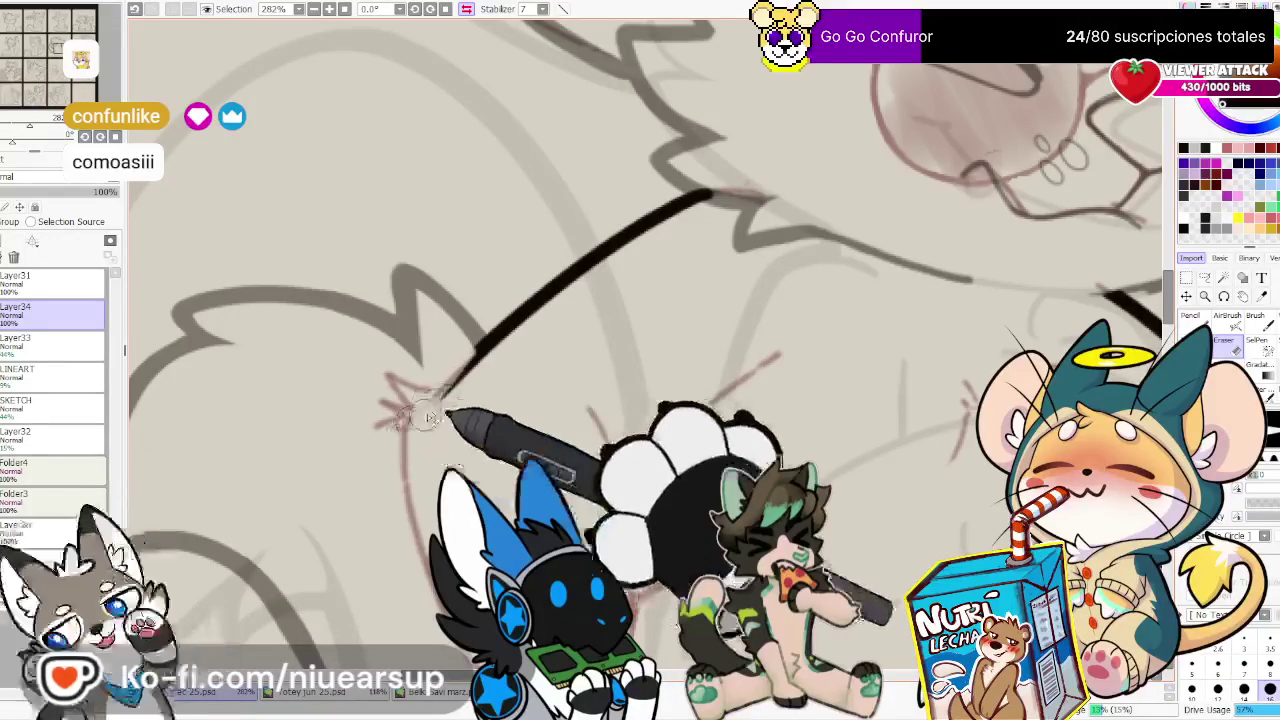
key(n)
drag(708, 195, 437, 392)
Ink the curl below the fur hook and shrink the brush size
mouse_move(510, 337)
mouse_down()
mouse_move(620, 320)
mouse_move(557, 333)
mouse_up()
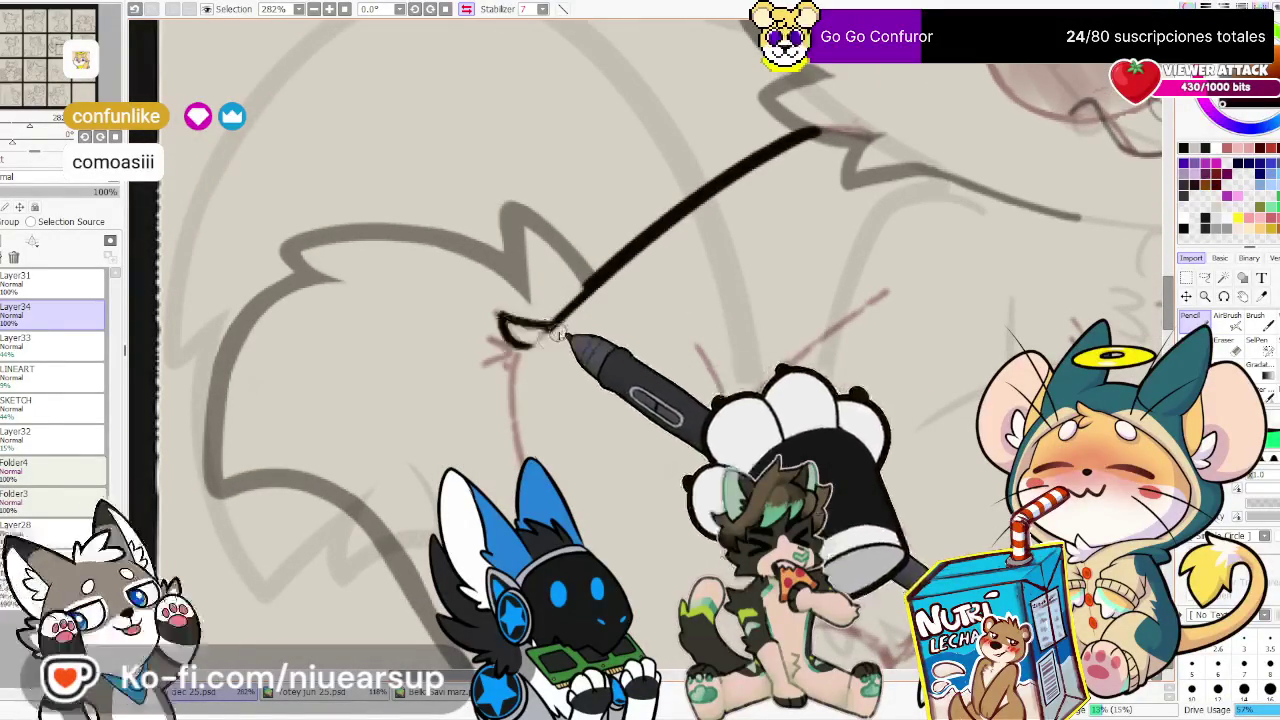
key(n)
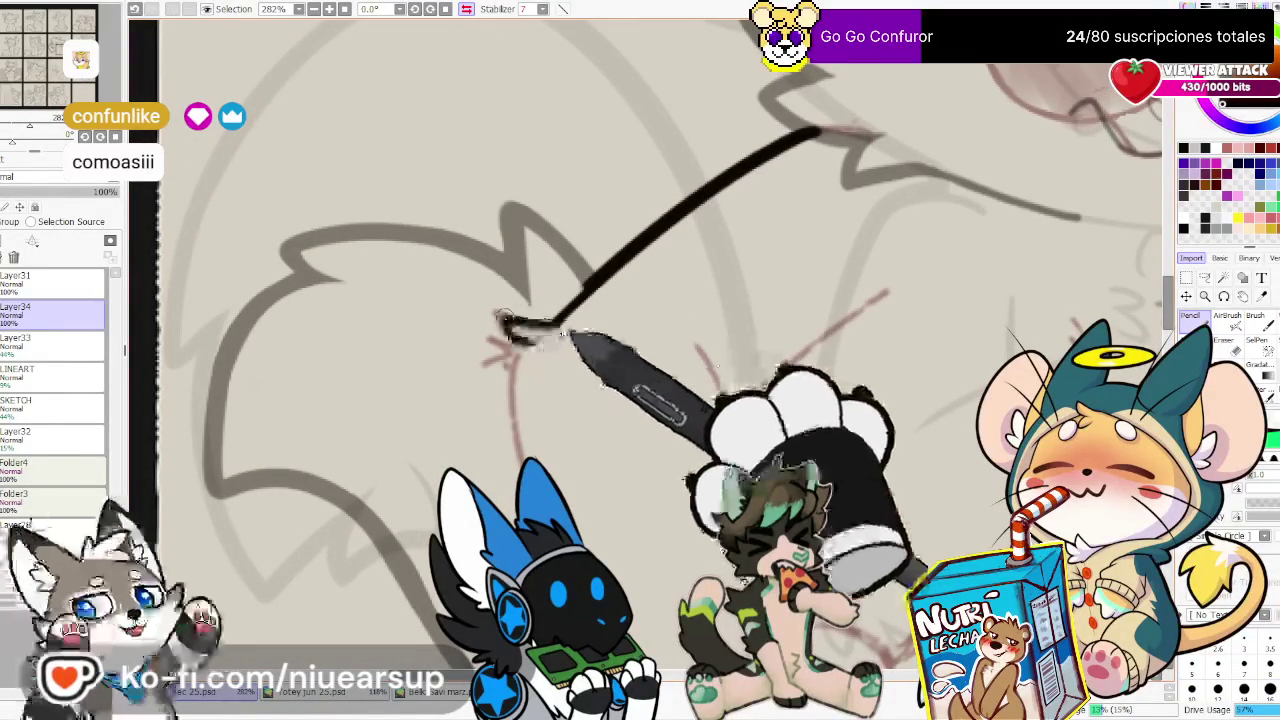
drag(514, 328, 498, 366)
key(e)
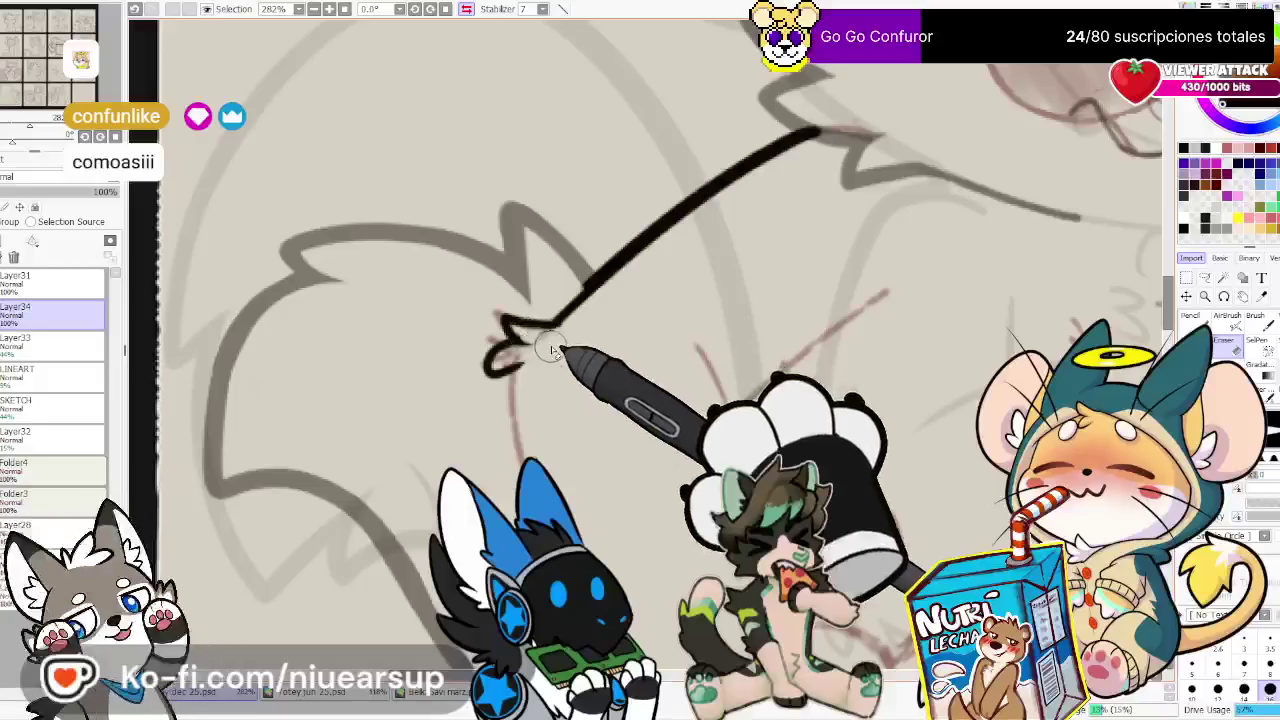
key(bracketleft)
key(bracketleft)
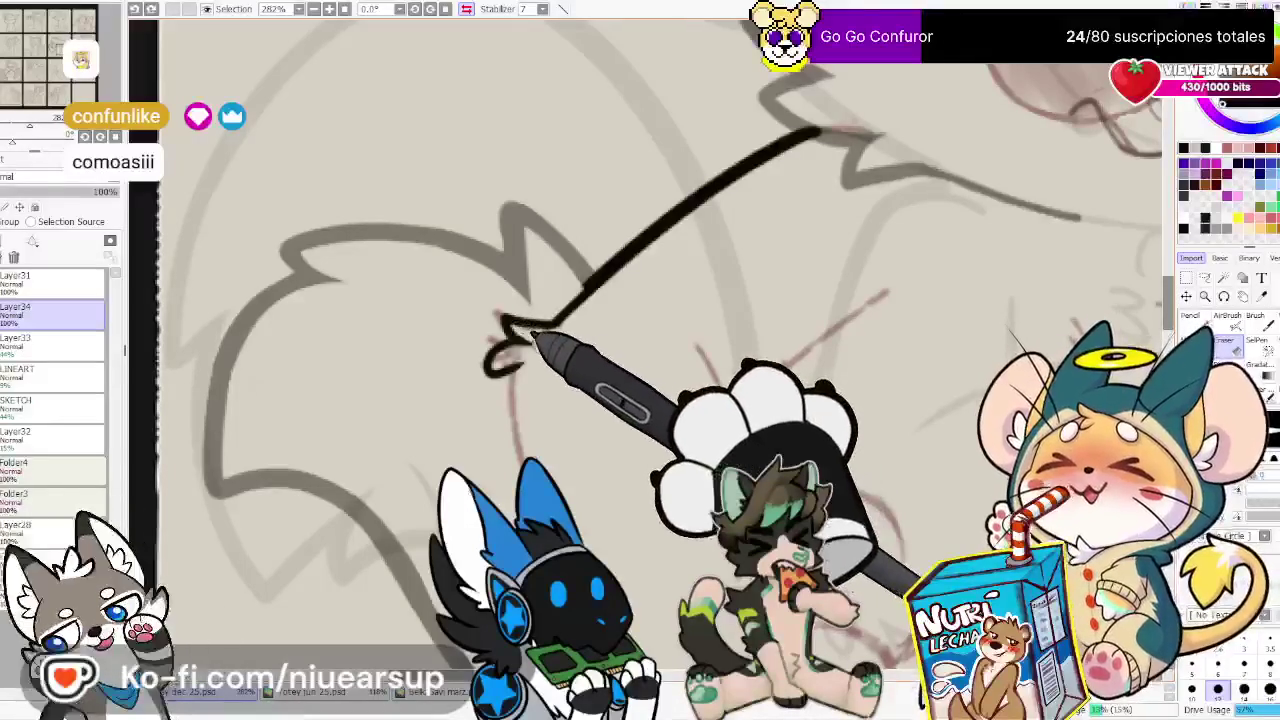
scroll(648, 290, down, 2)
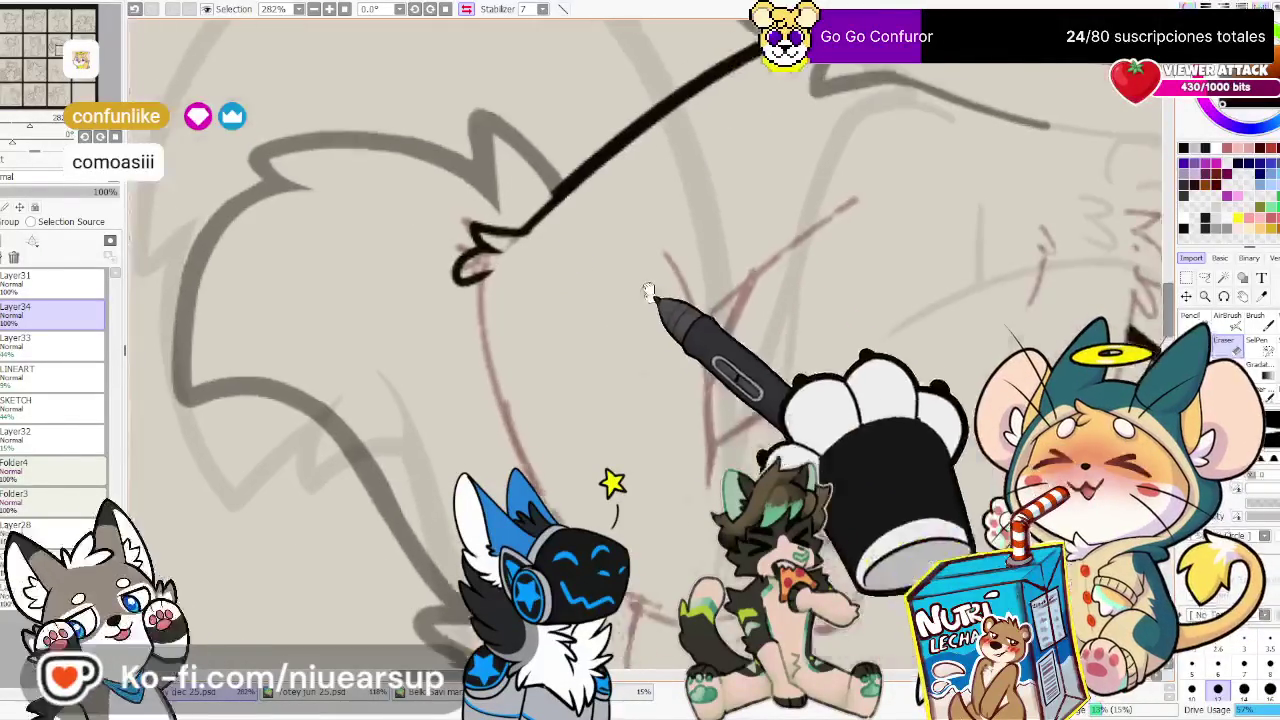
scroll(648, 290, down, 1)
key(n)
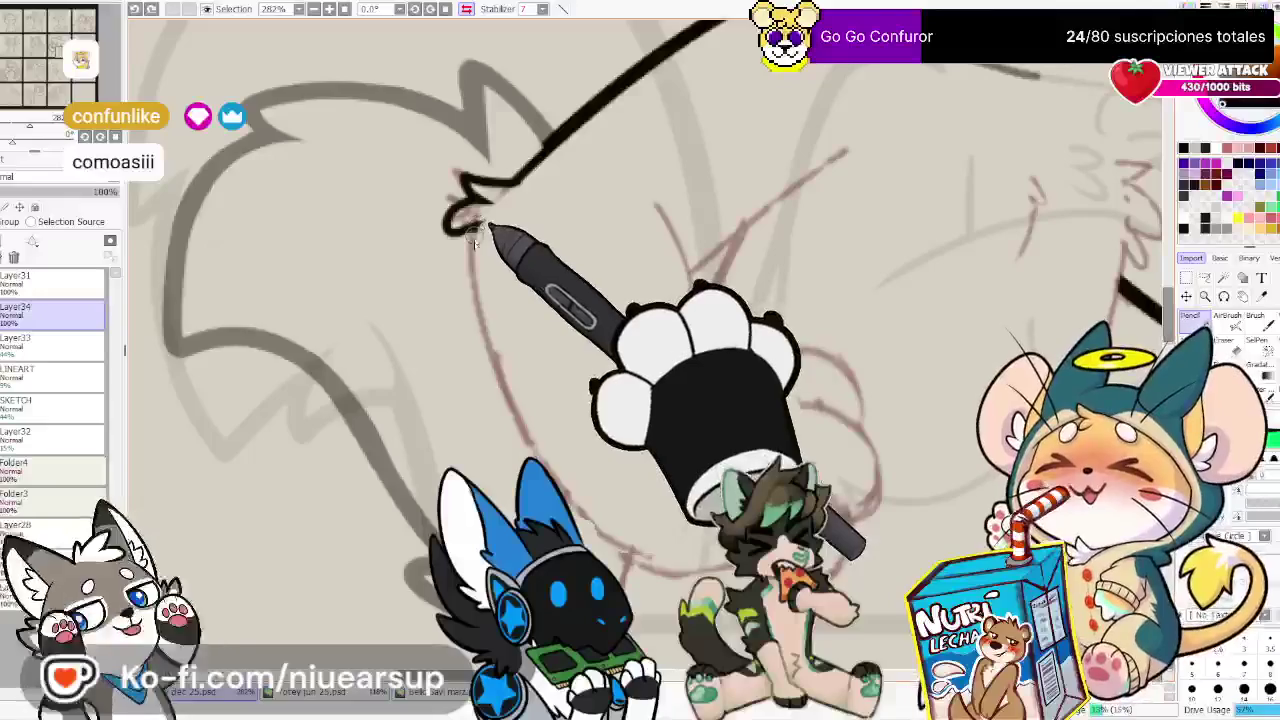
Ink the long arm curve, a small right-side curve, and the paw's curved outer edge
drag(468, 228, 680, 582)
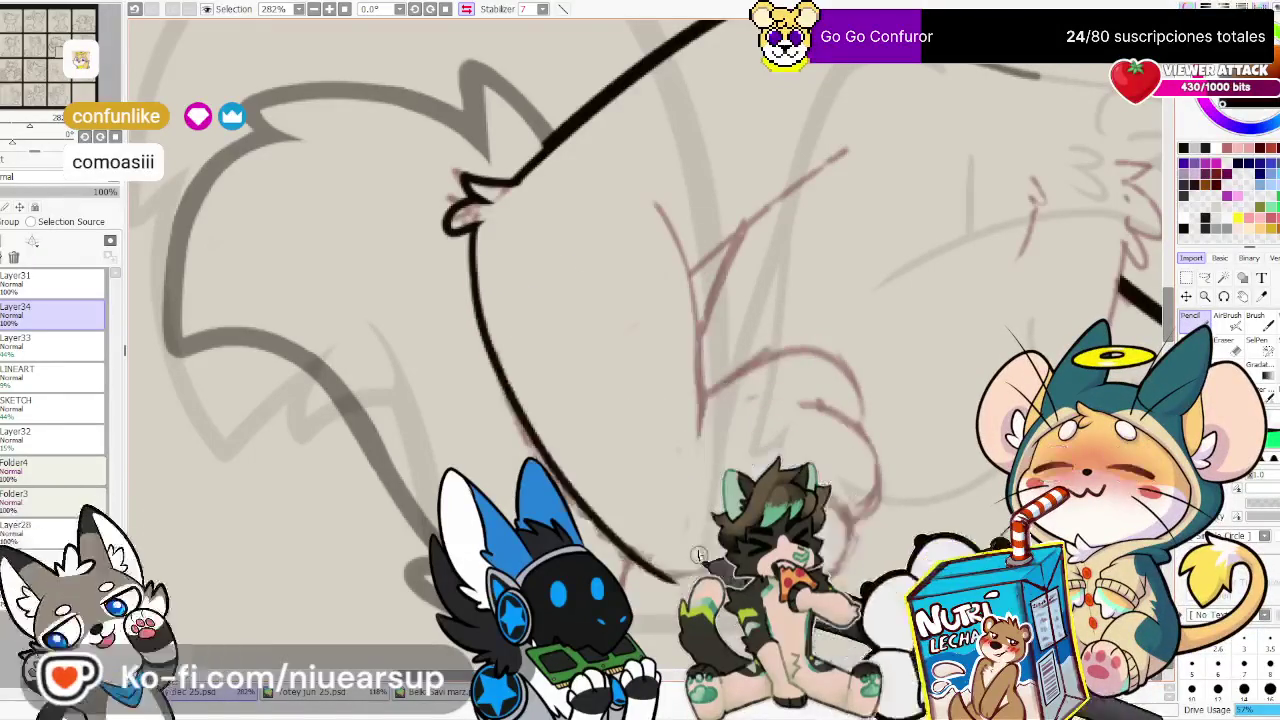
key(ctrl+z)
drag(470, 232, 660, 570)
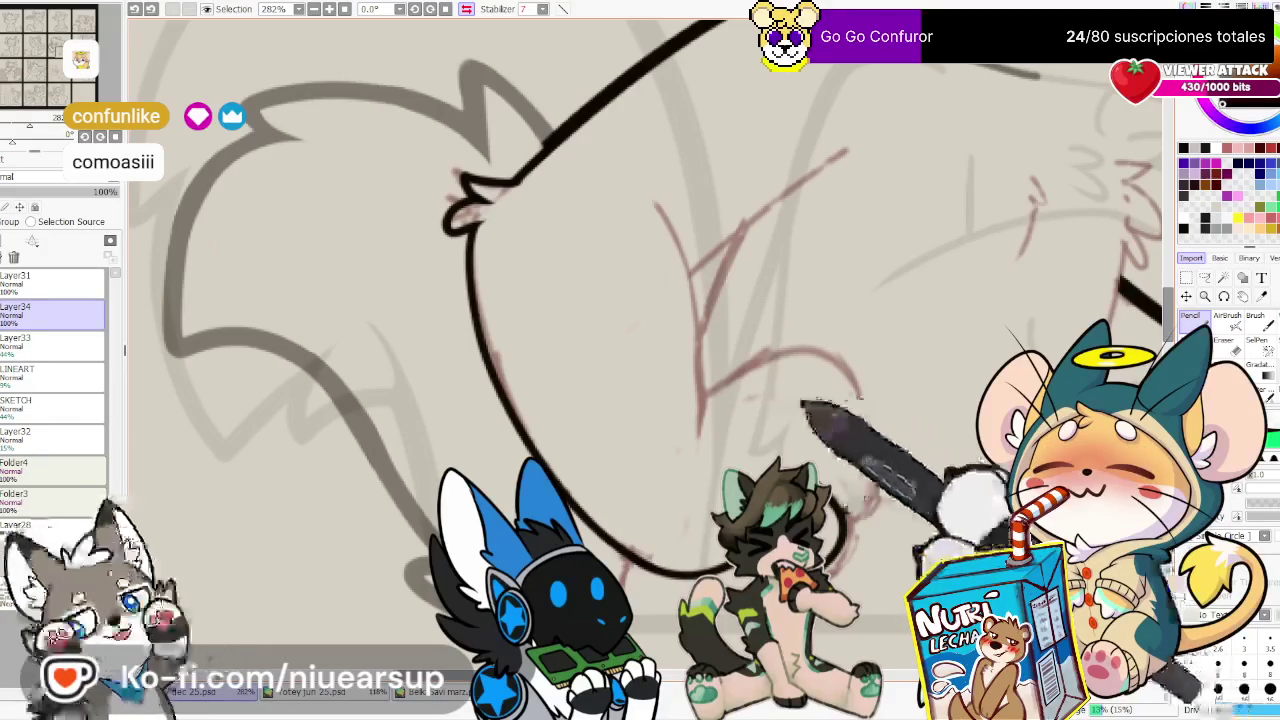
drag(795, 400, 868, 500)
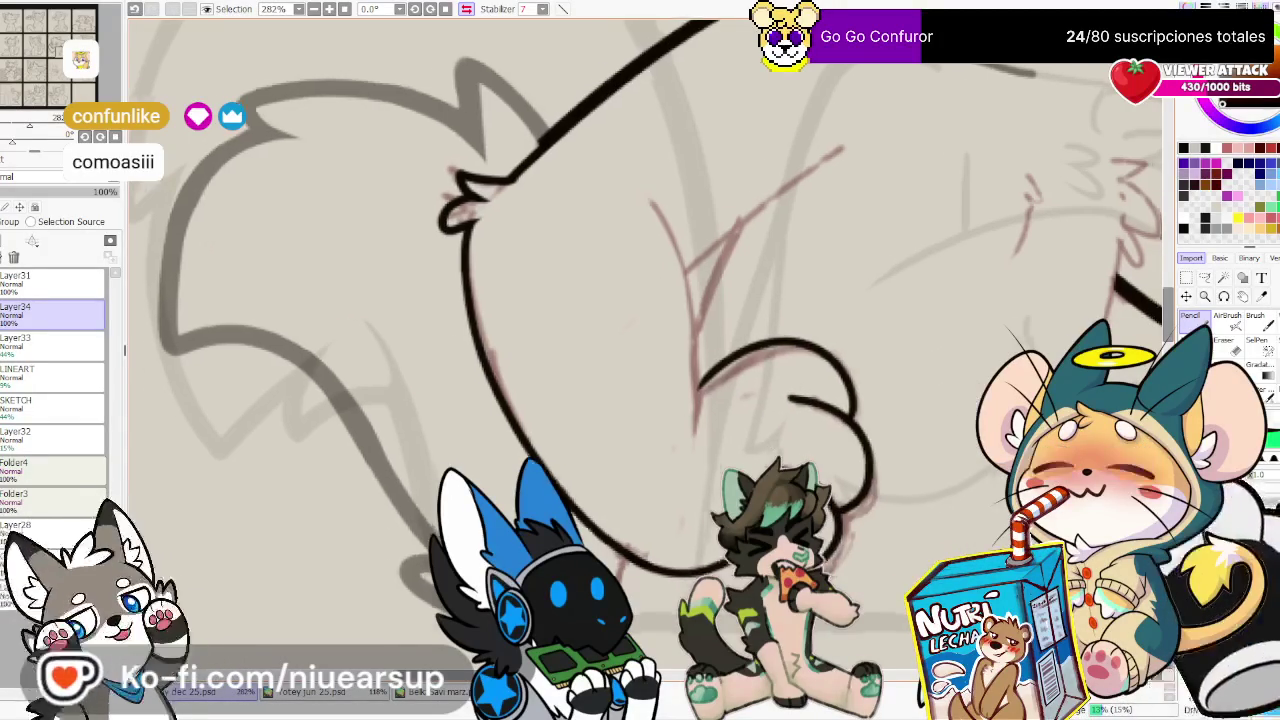
drag(707, 385, 612, 405)
key(h)
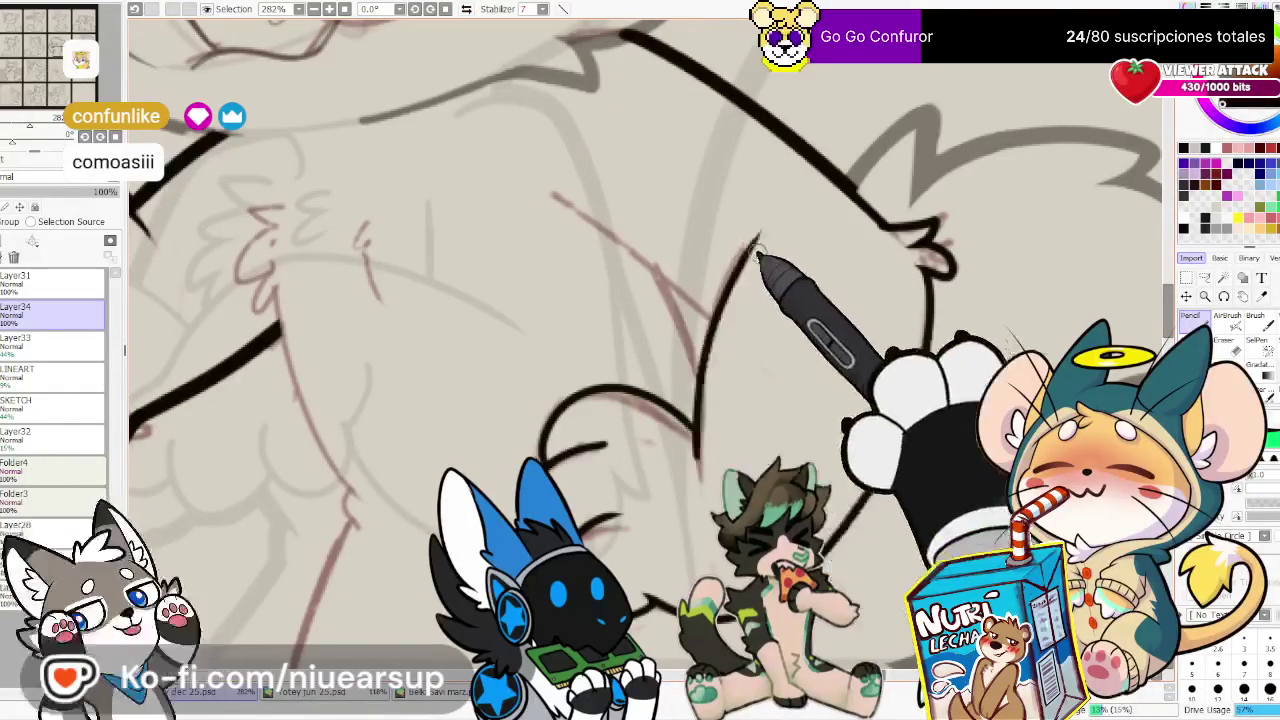
drag(697, 457, 754, 250)
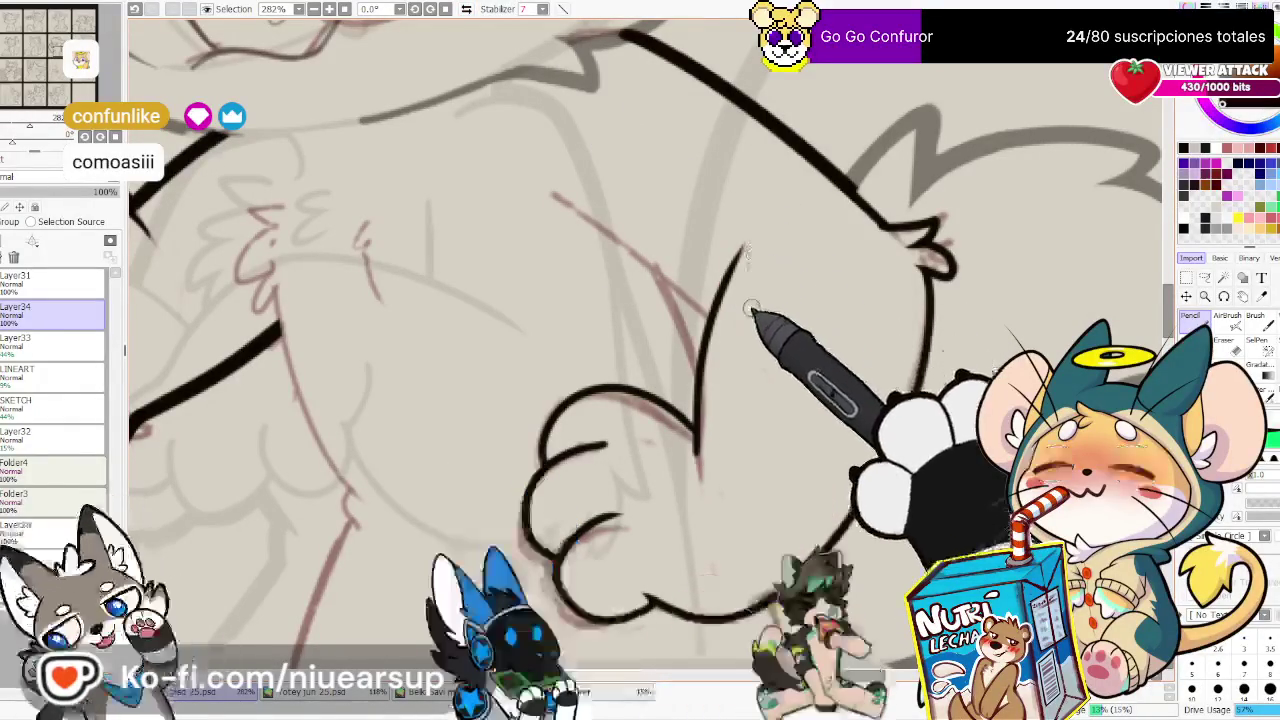
Ink the V-shaped diagonal elbow fold lines and a short stroke beside them
key(h)
drag(833, 220, 829, 257)
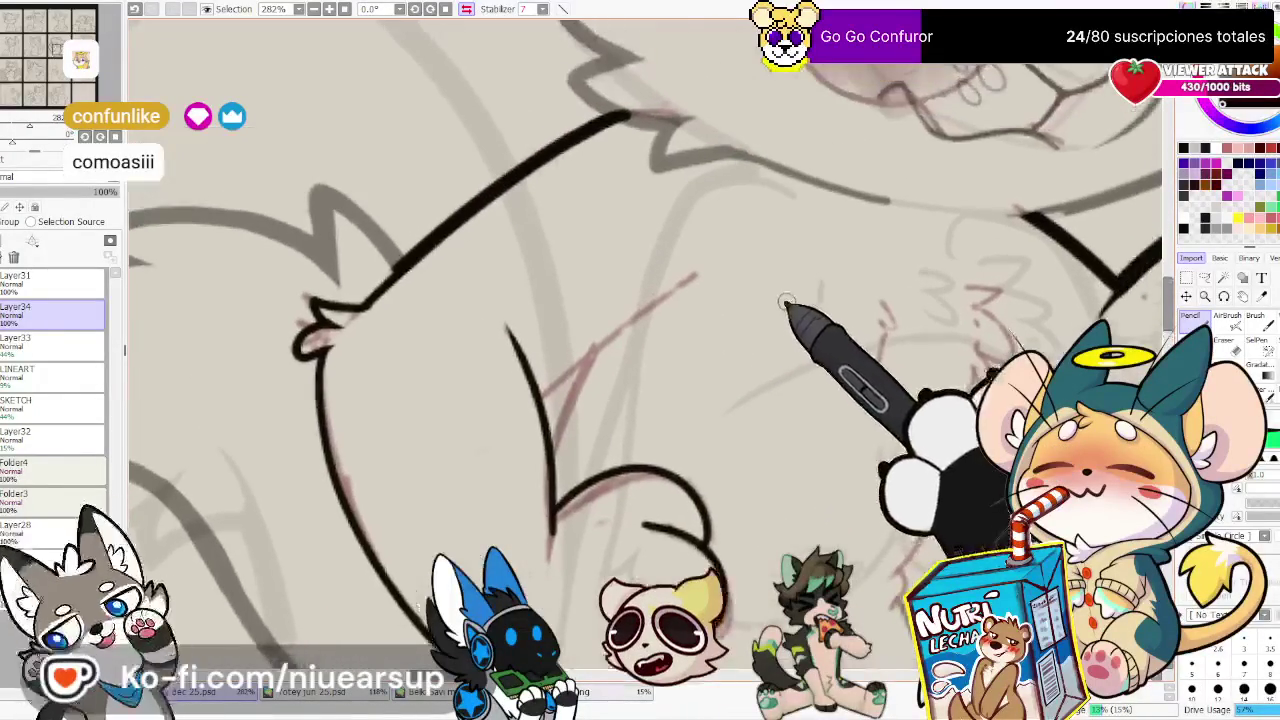
drag(543, 400, 688, 277)
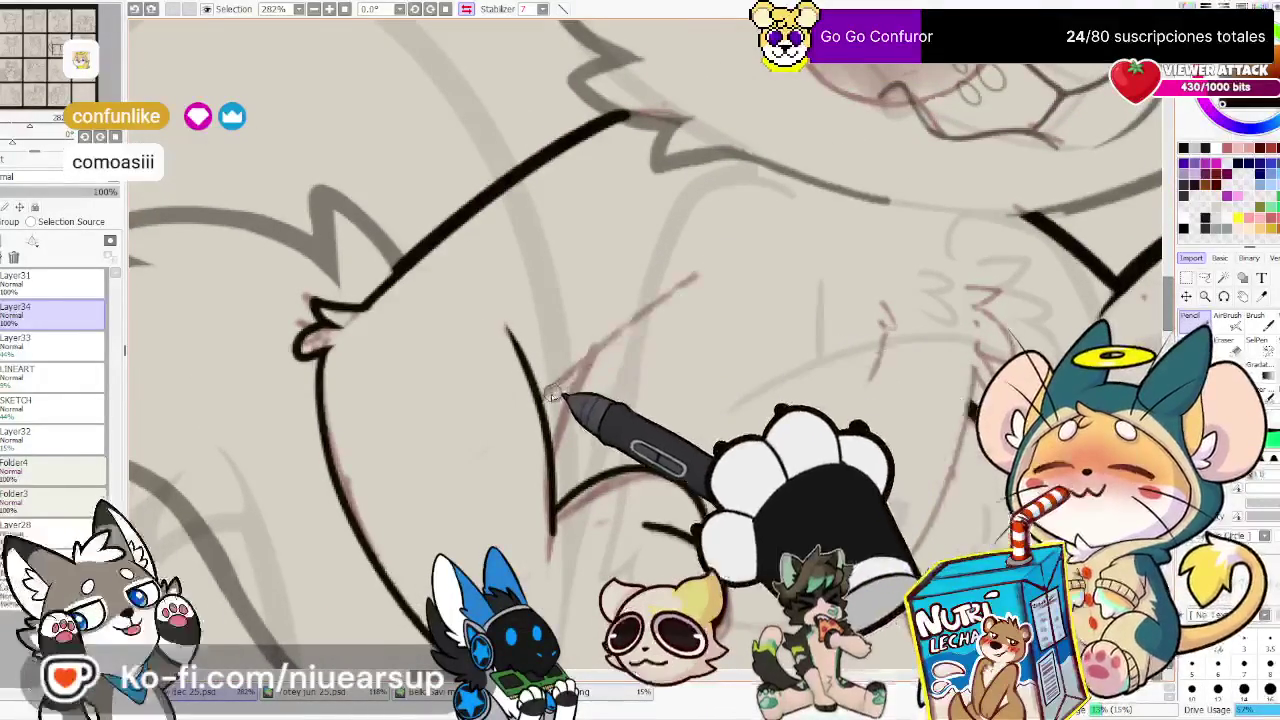
key(ctrl+z)
drag(533, 396, 603, 347)
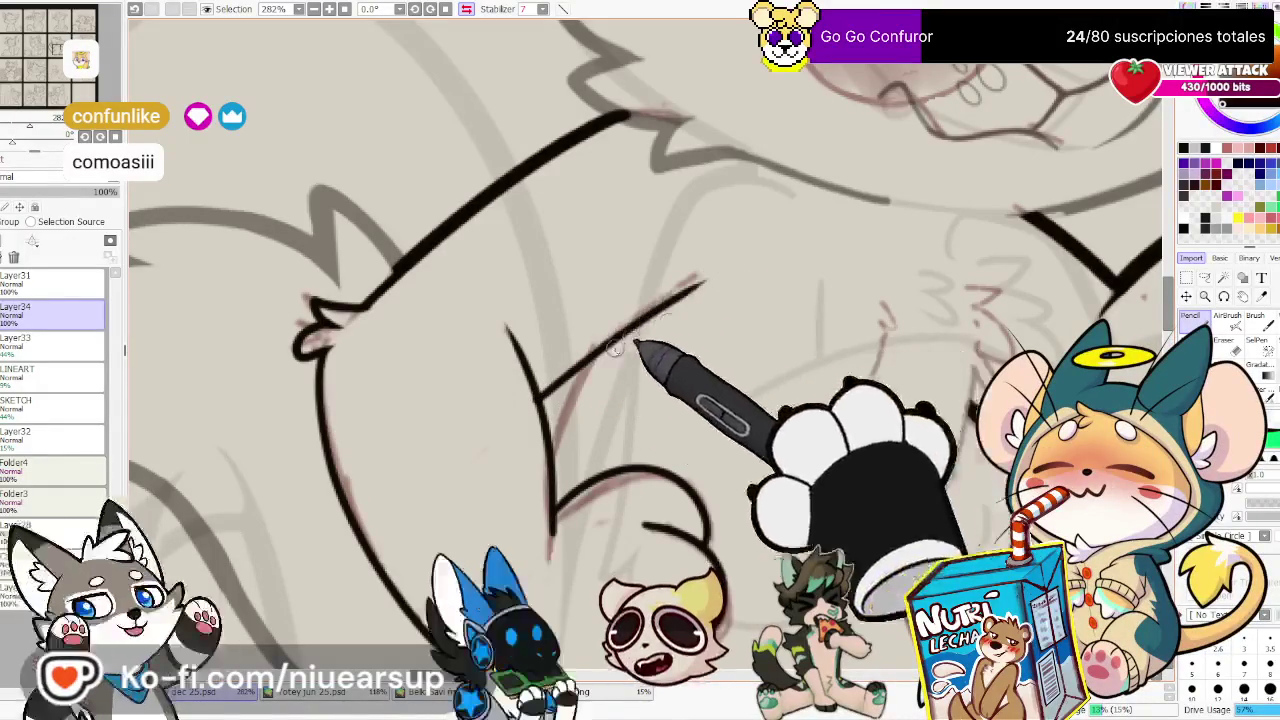
drag(540, 395, 697, 277)
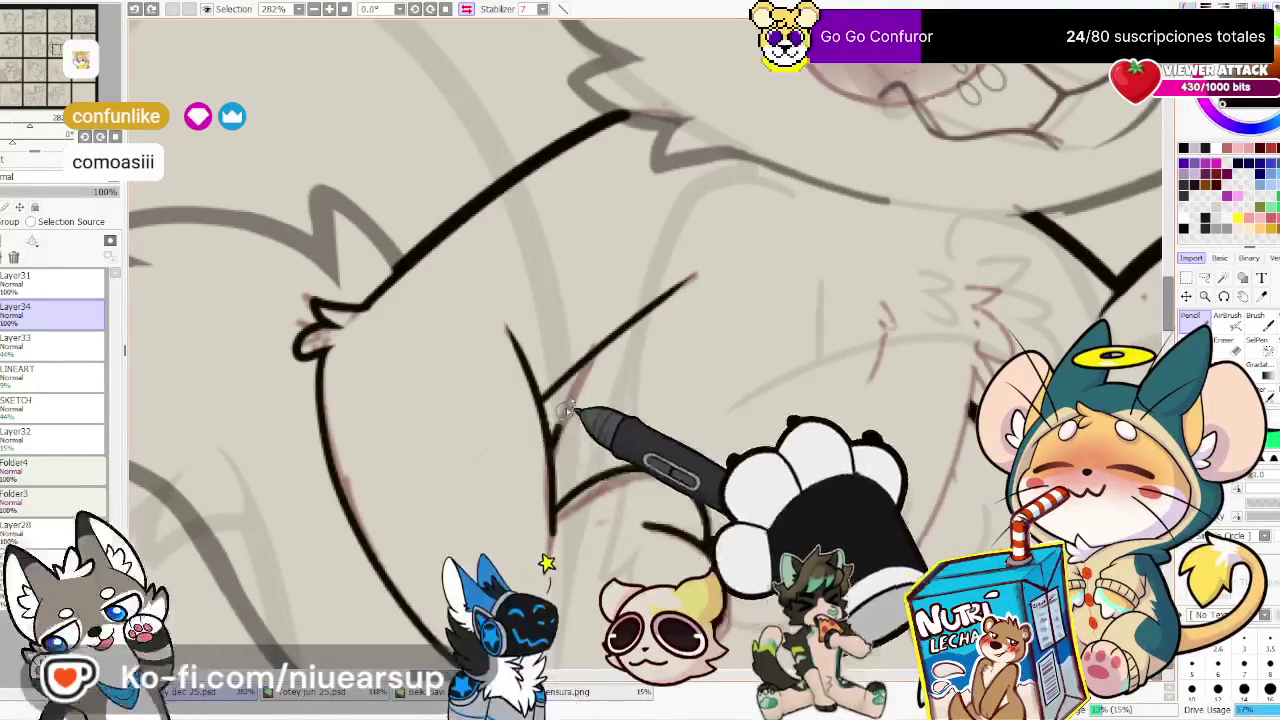
drag(548, 458, 576, 378)
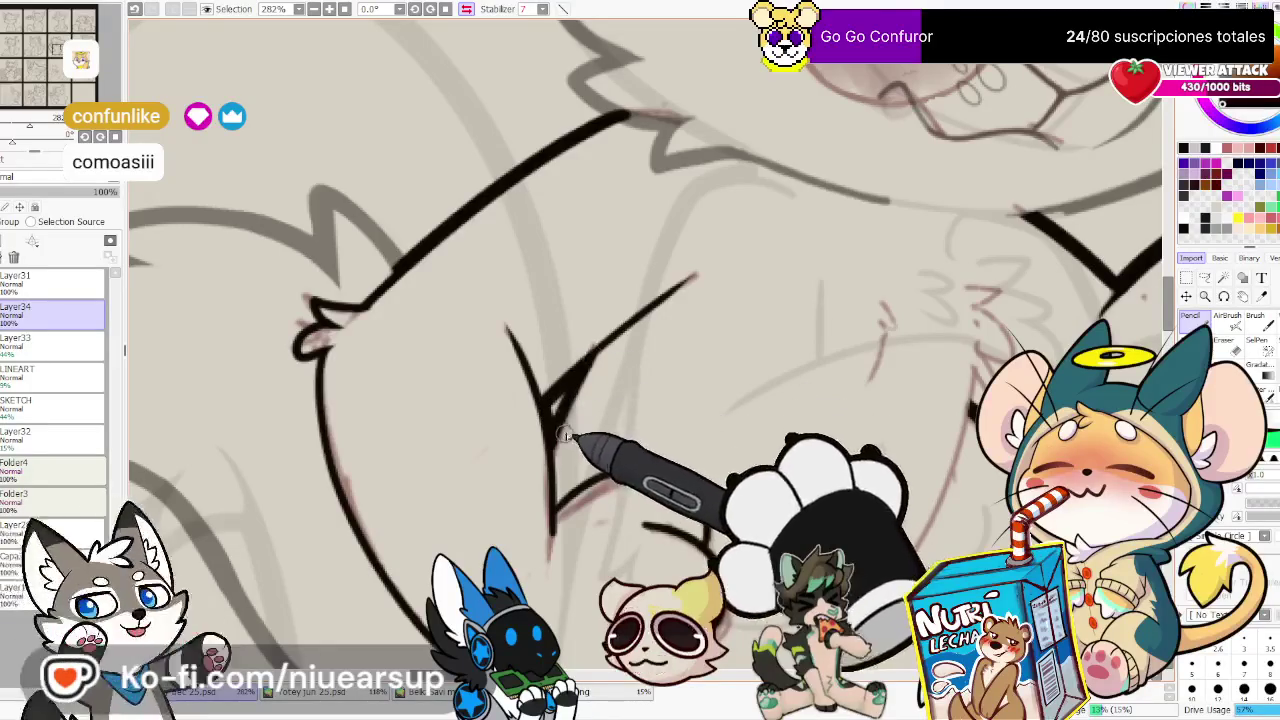
drag(967, 402, 922, 330)
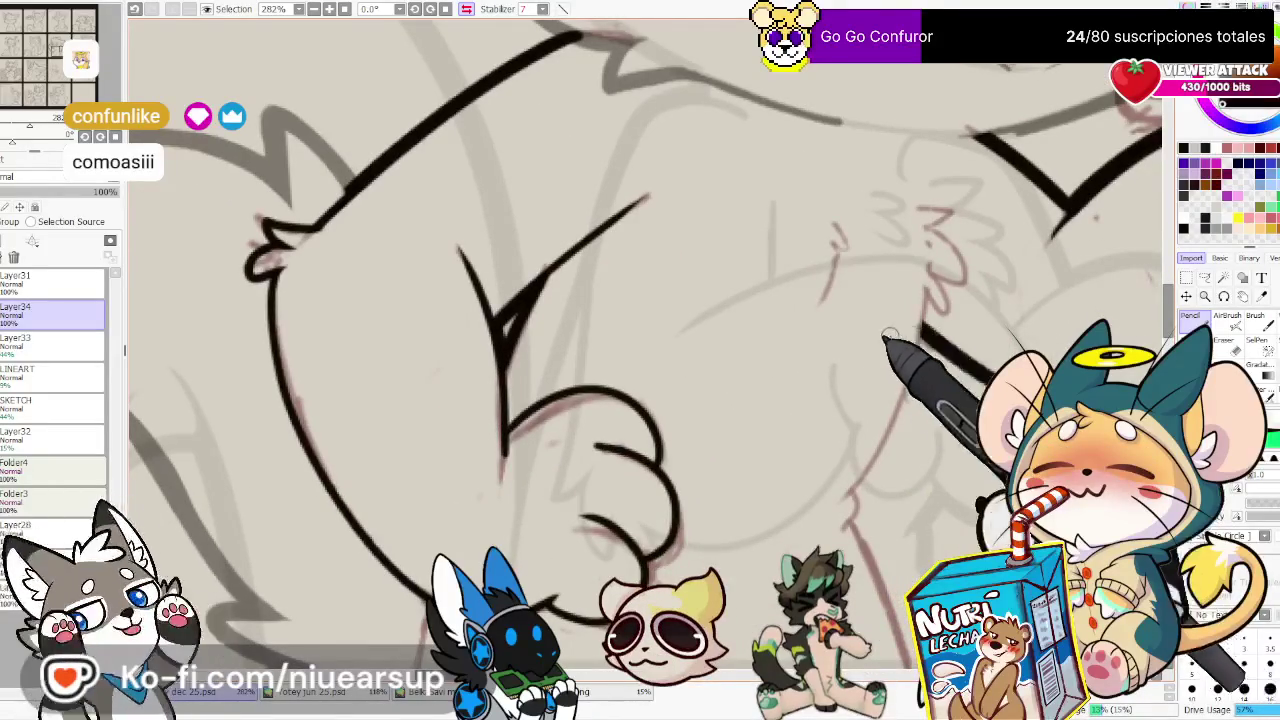
Ink the lower arm line below the paw and a long line down the wolf's side
scroll(822, 338, down, 4)
scroll(690, 390, up, 3)
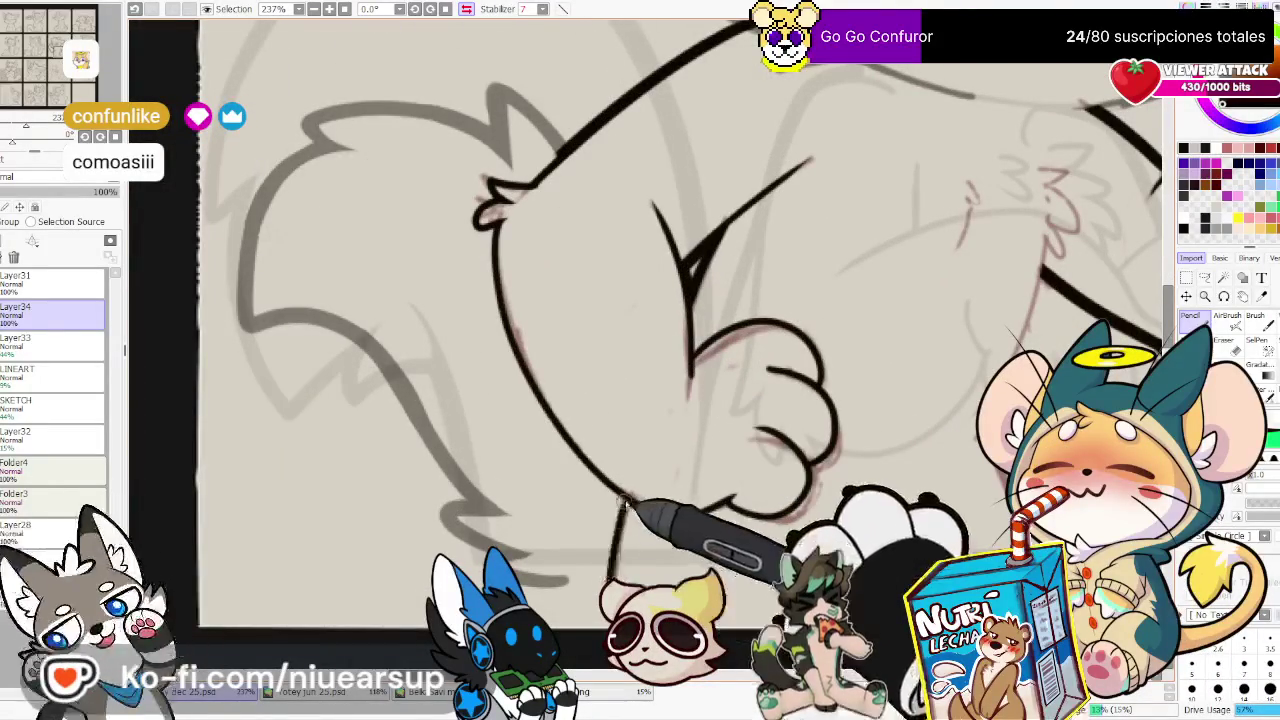
drag(625, 497, 632, 518)
drag(1085, 430, 850, 457)
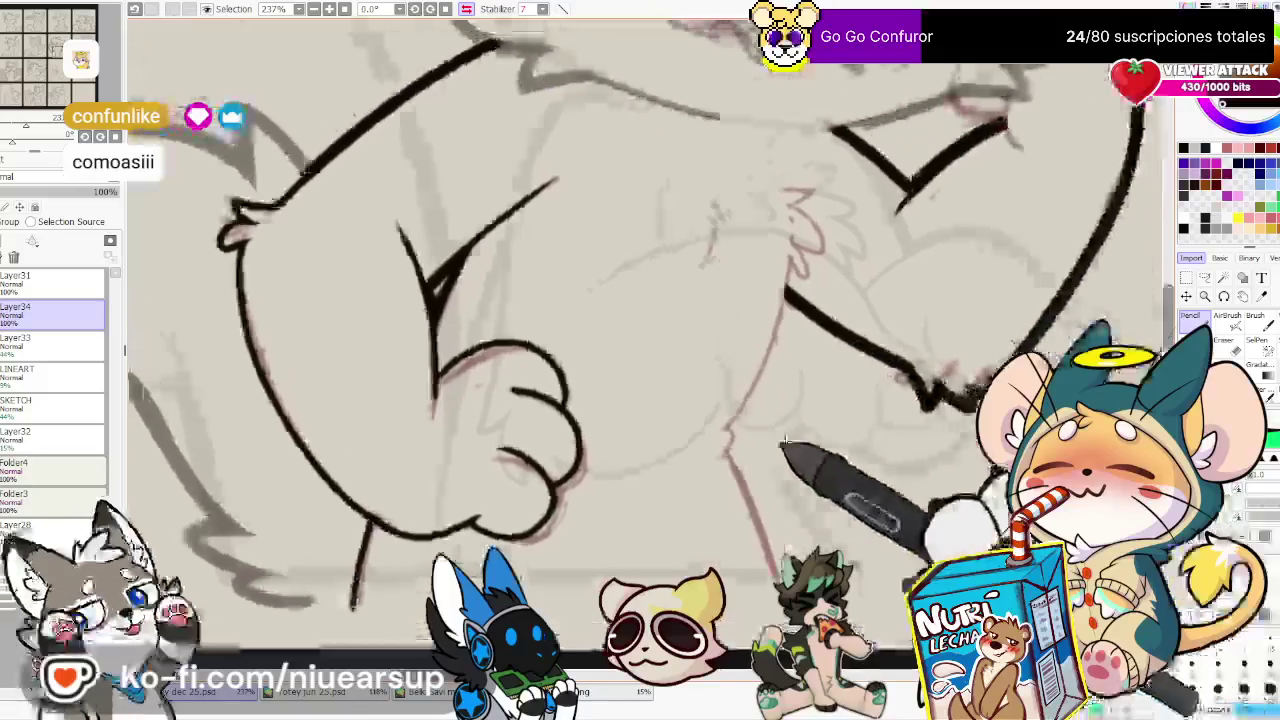
drag(790, 297, 725, 437)
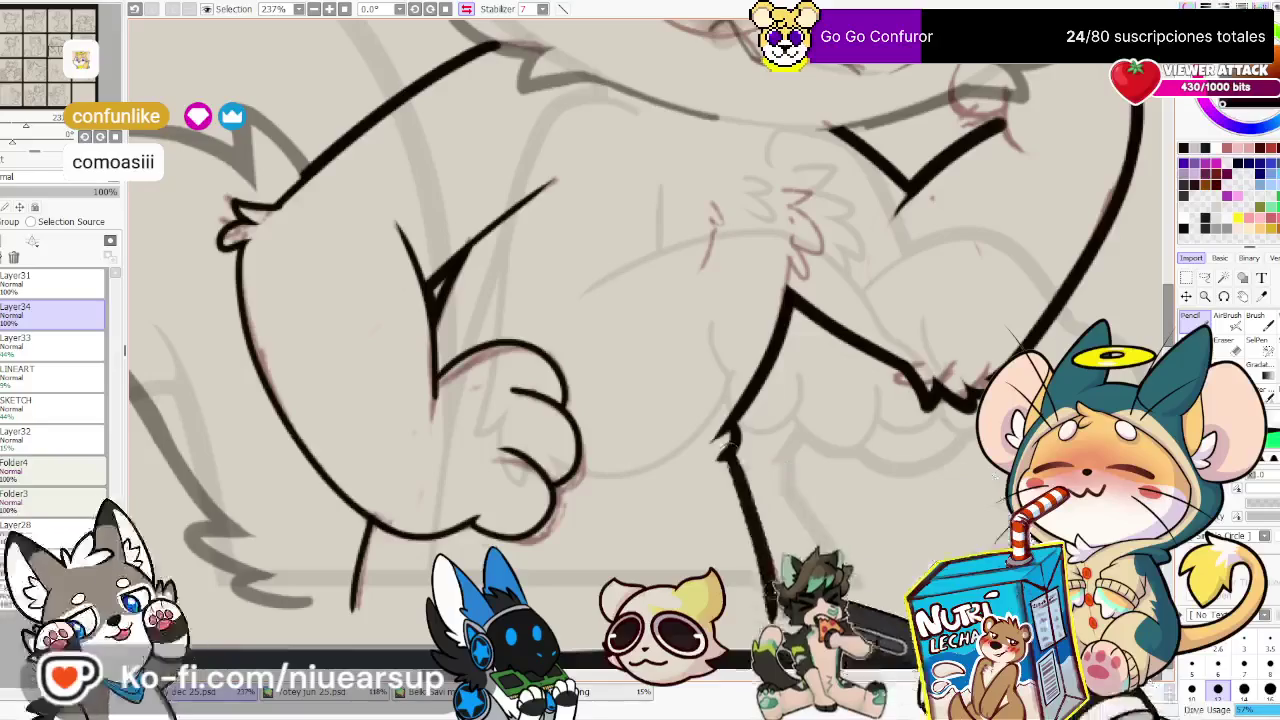
Unmirror the view, undo the last leg stroke and redraw the leg line down to the left
click(466, 9)
key(ctrl+z)
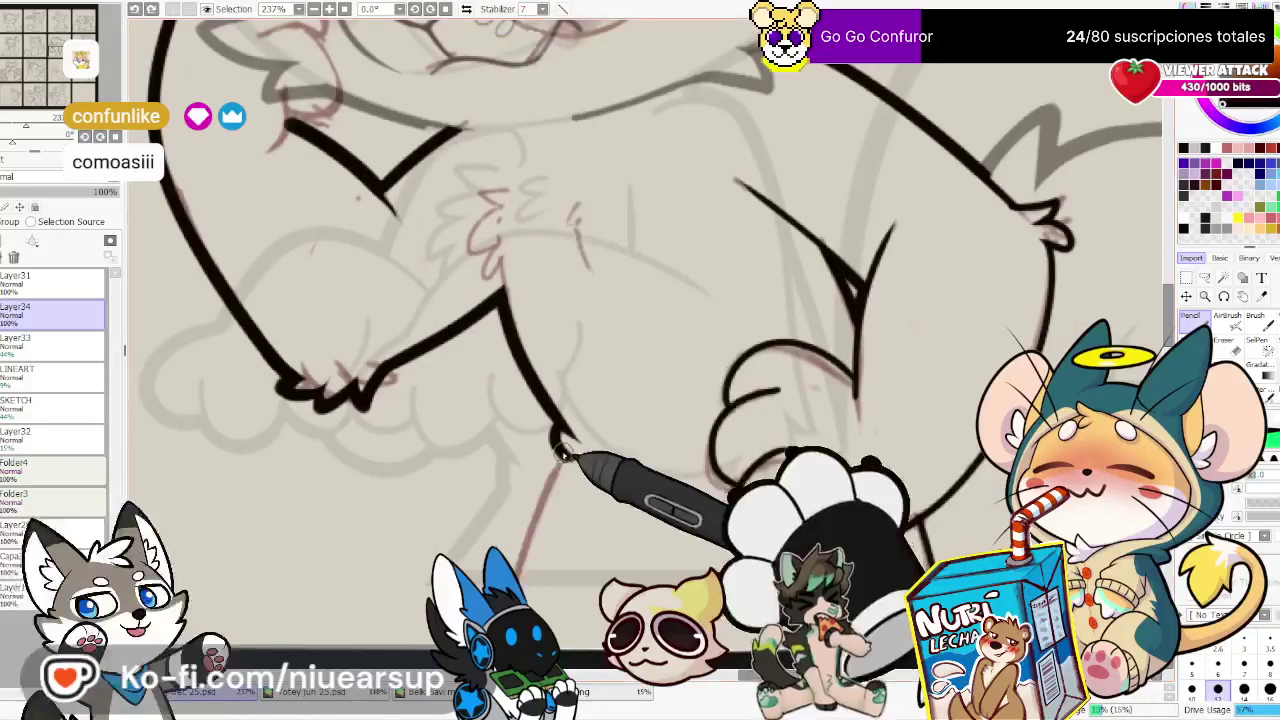
drag(560, 455, 510, 570)
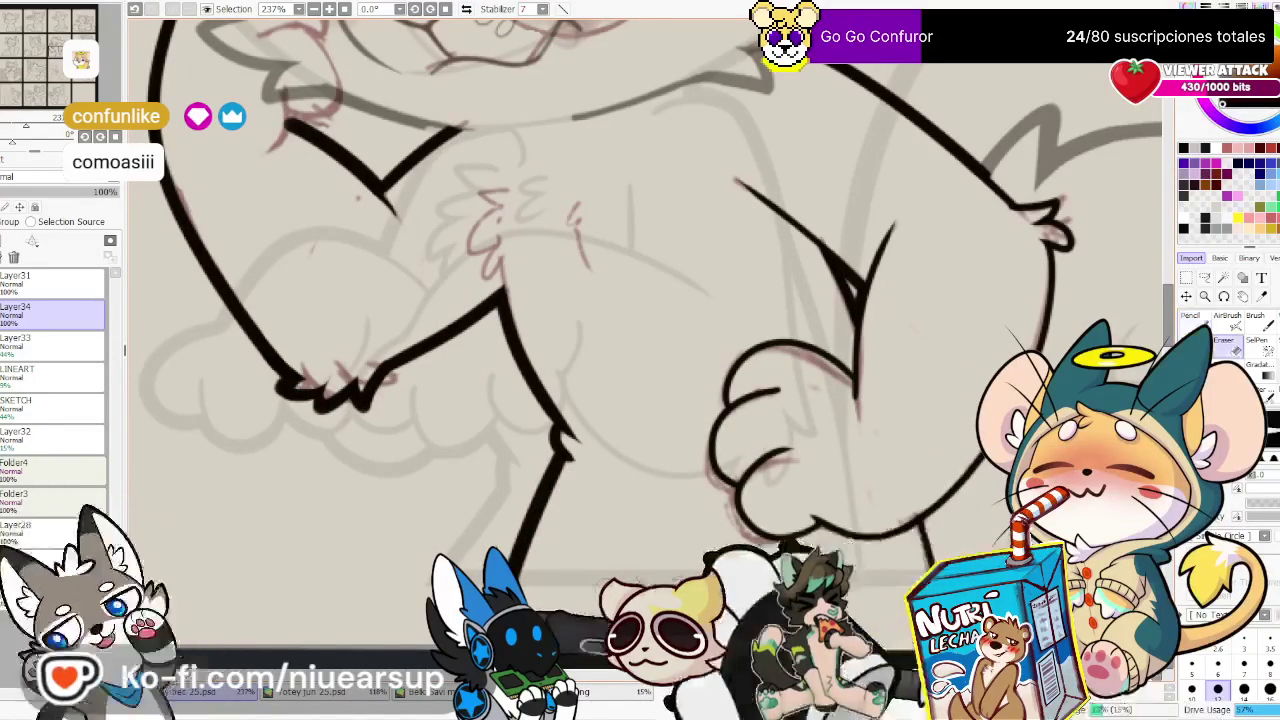
key(e)
scroll(782, 500, up, 2)
Ink wavy black fur strokes on the wolf's chest tufts, extending the left tuft downward
scroll(782, 500, up, 2)
key(n)
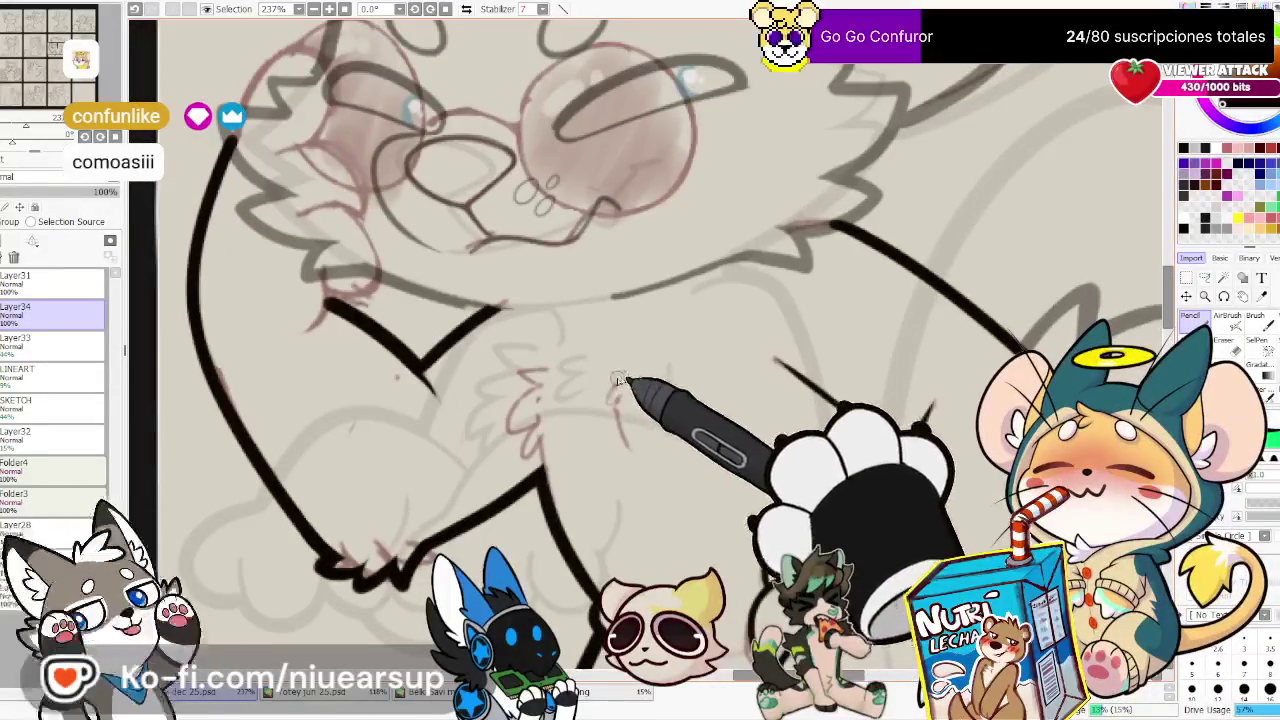
drag(612, 382, 614, 405)
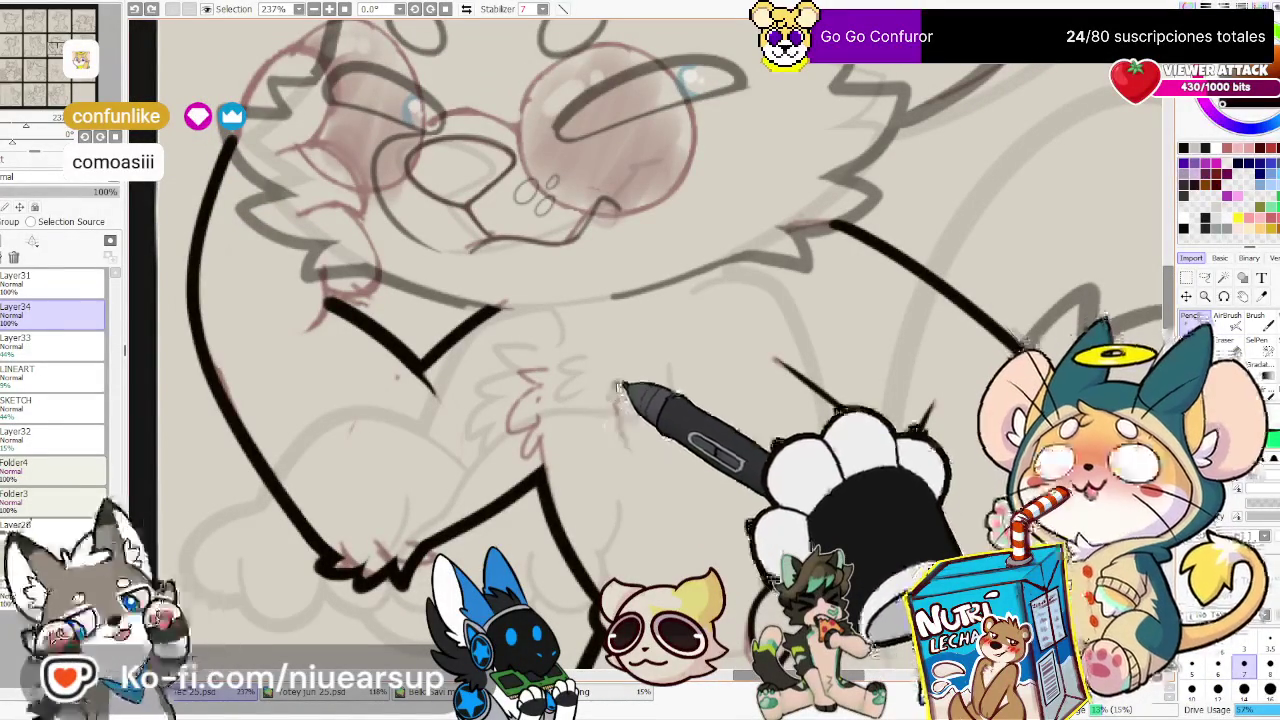
drag(617, 402, 628, 442)
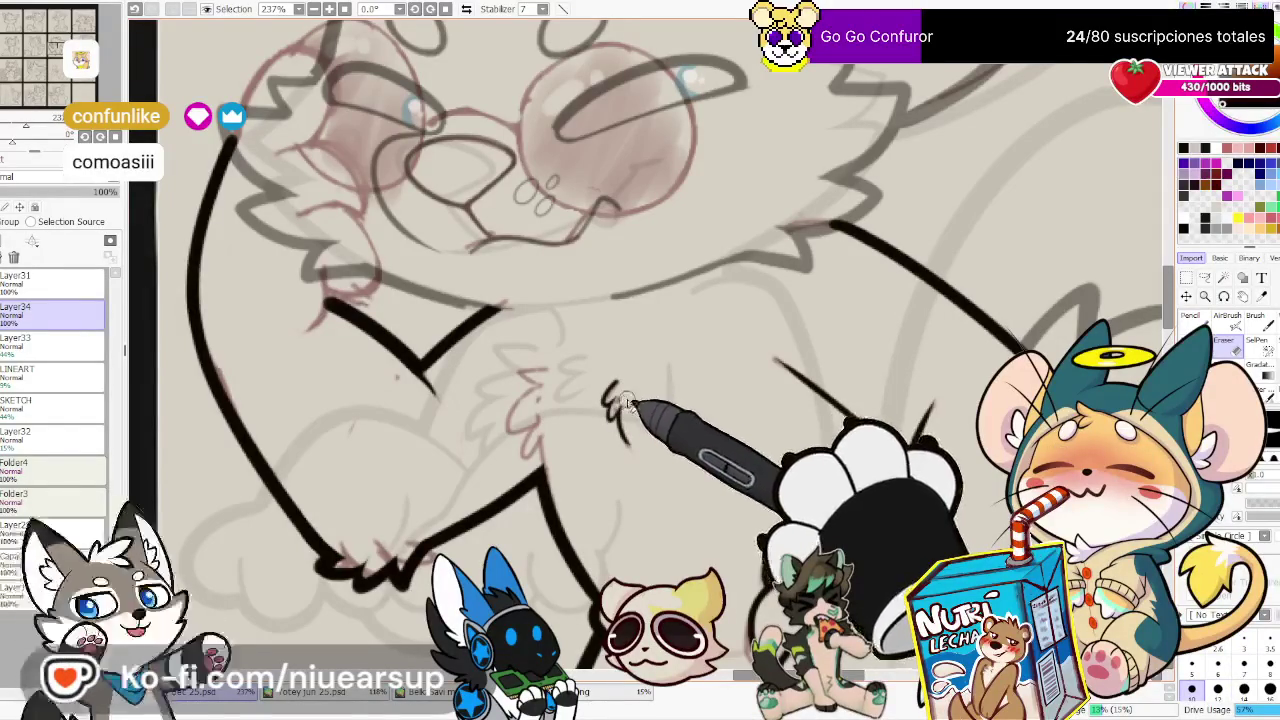
key(n)
mouse_move(541, 390)
mouse_down()
mouse_move(514, 432)
mouse_move(508, 420)
mouse_move(510, 455)
mouse_up()
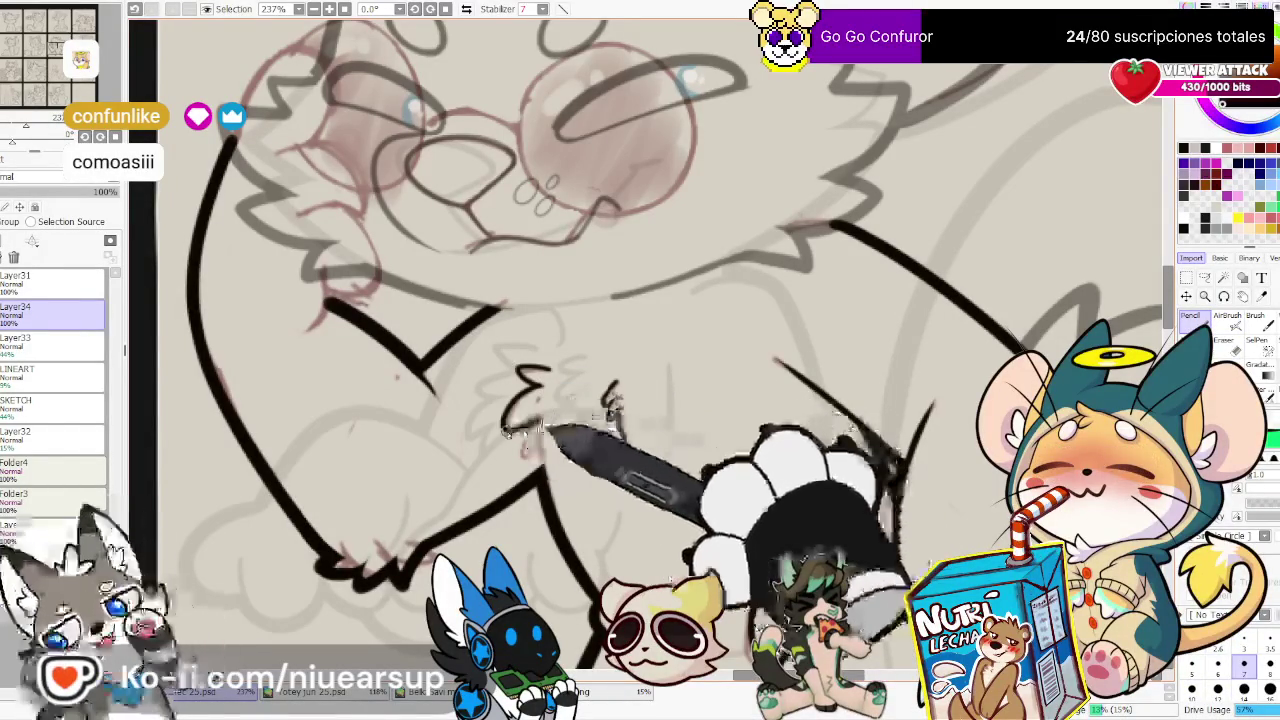
drag(610, 382, 622, 442)
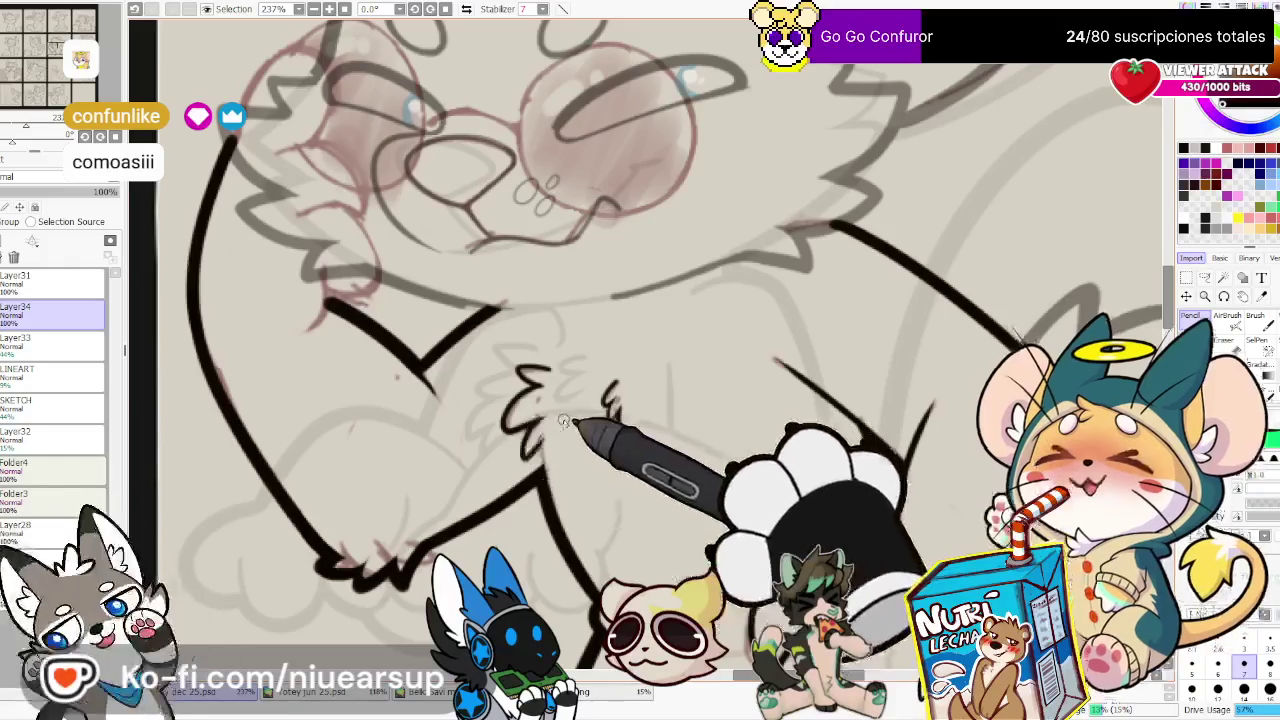
drag(528, 432, 542, 472)
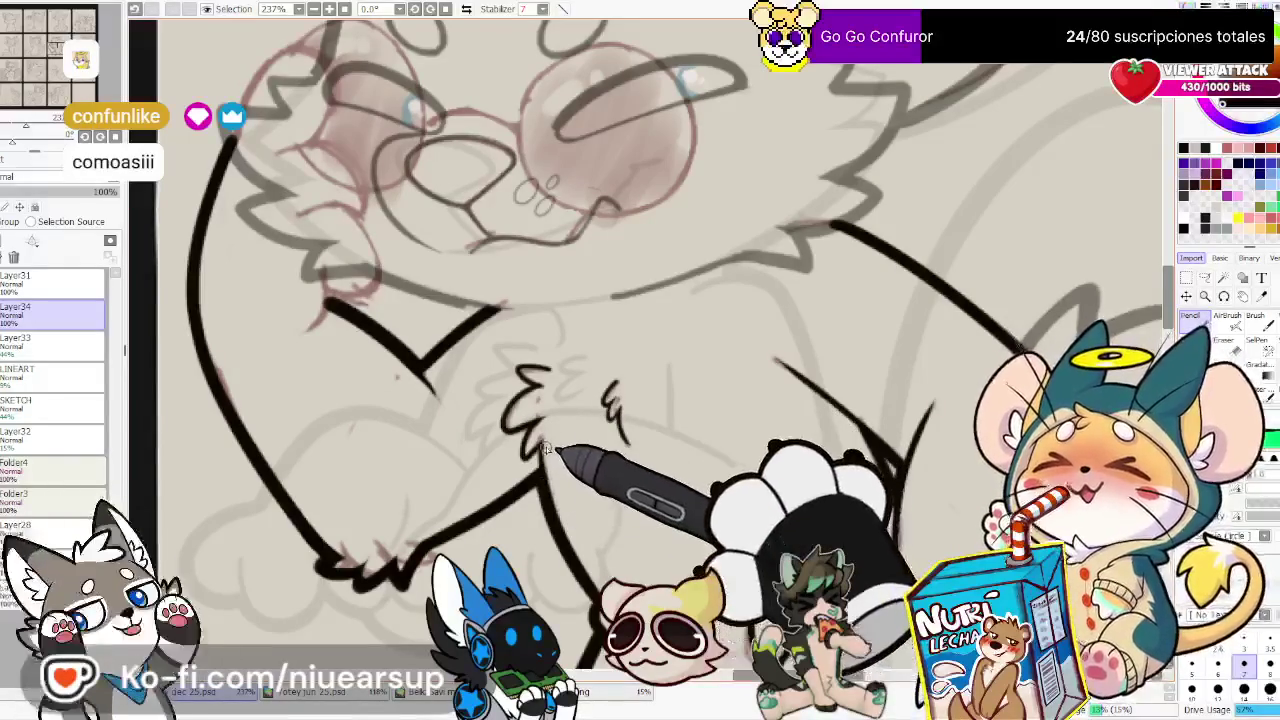
key(e)
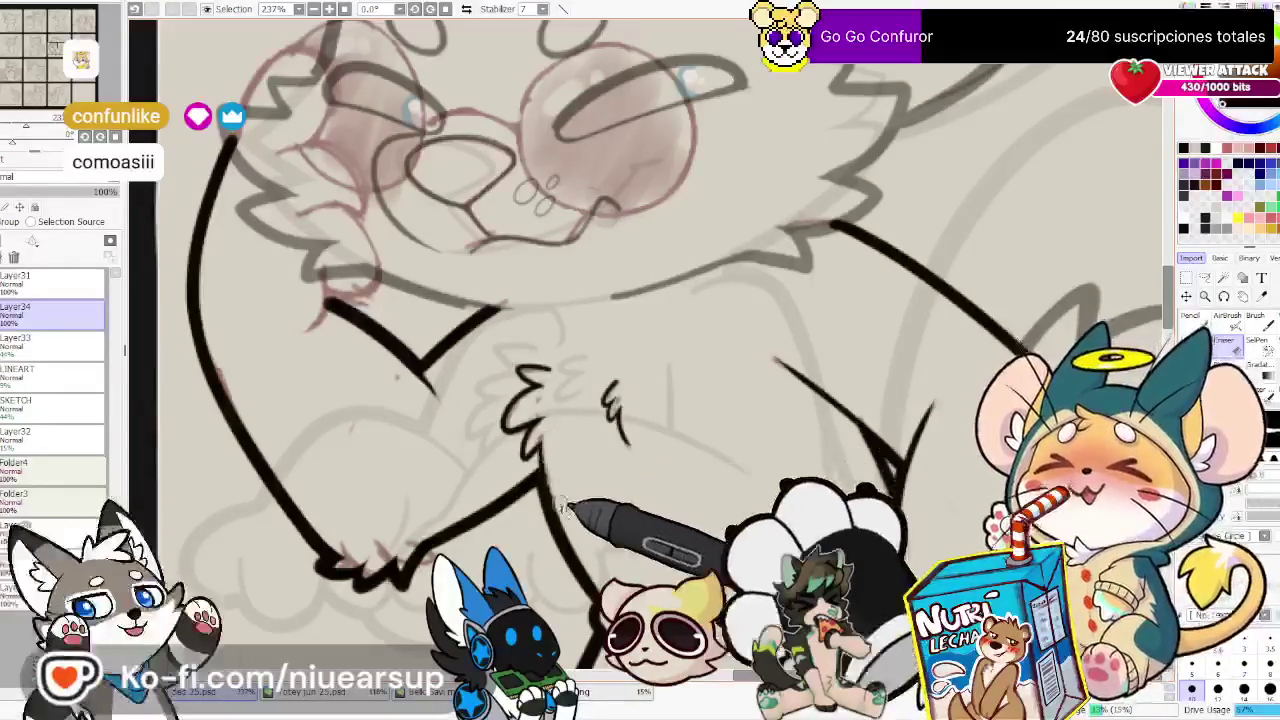
key(n)
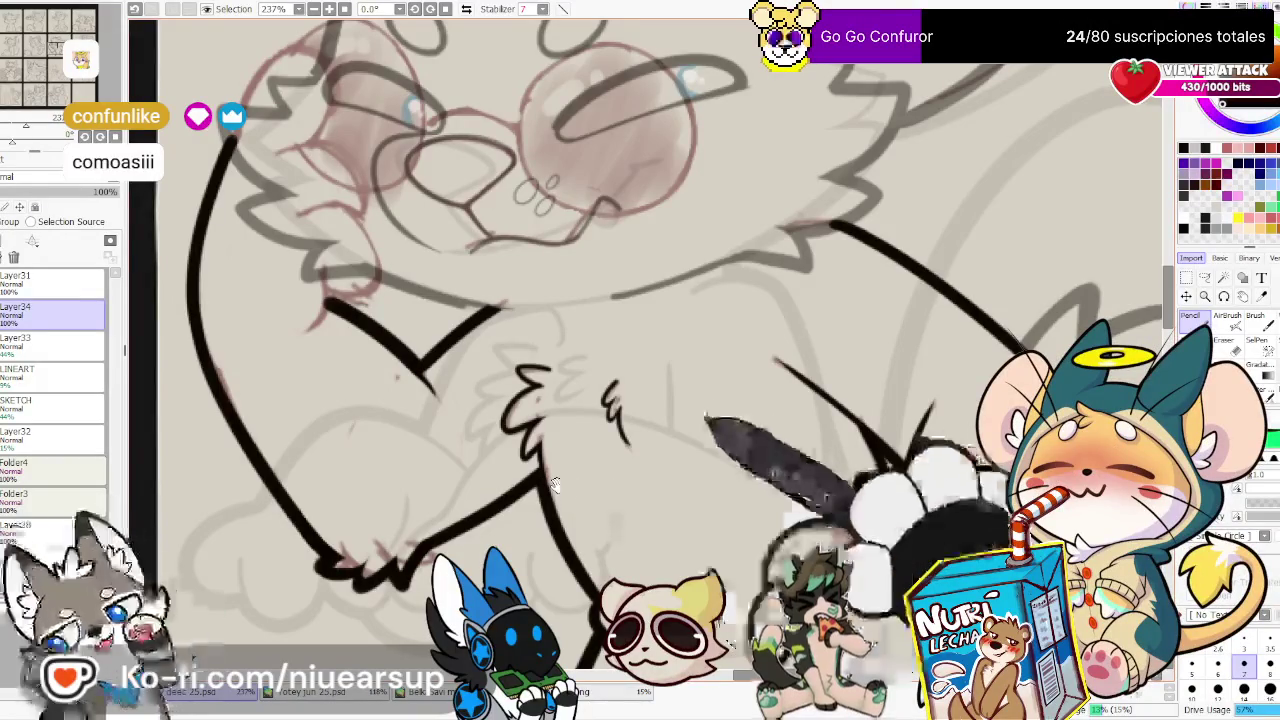
Select the strip along the panel's bottom edge and free-transform it into a base line beneath the legs
mouse_move(556, 484)
mouse_down()
mouse_move(568, 272)
mouse_move(468, 237)
mouse_up()
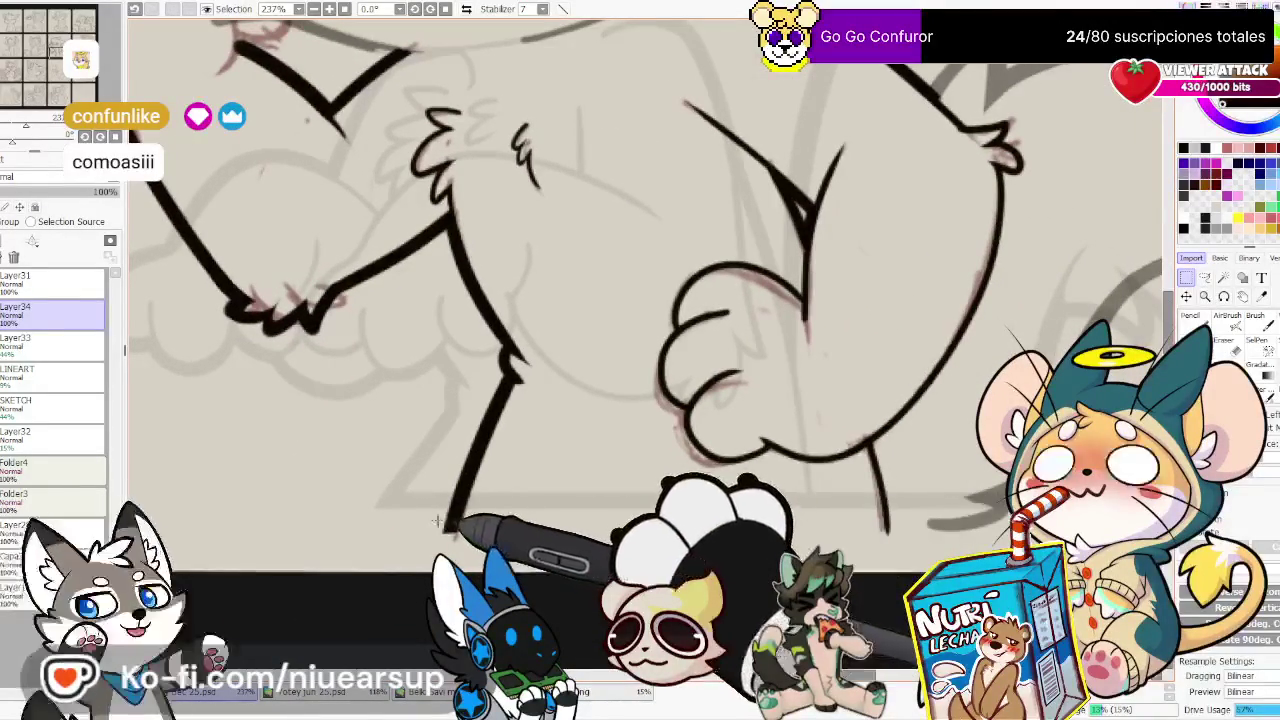
drag(436, 520, 851, 542)
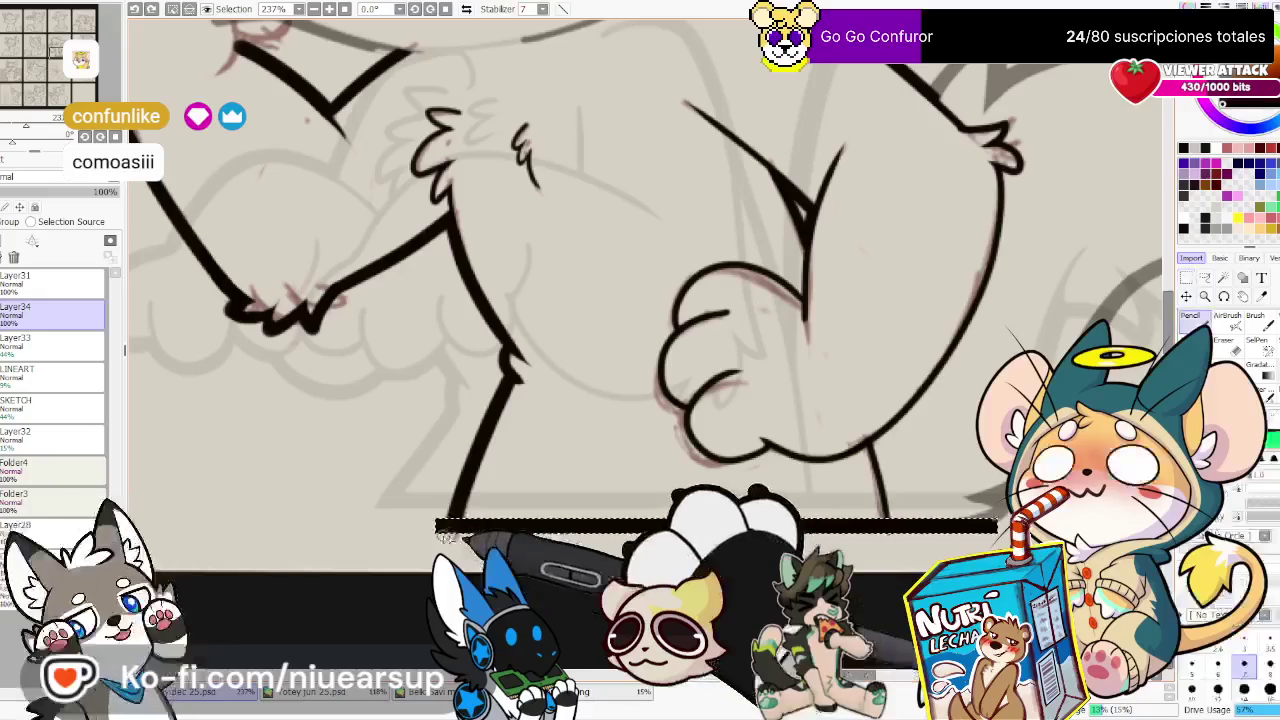
key(ctrl+t)
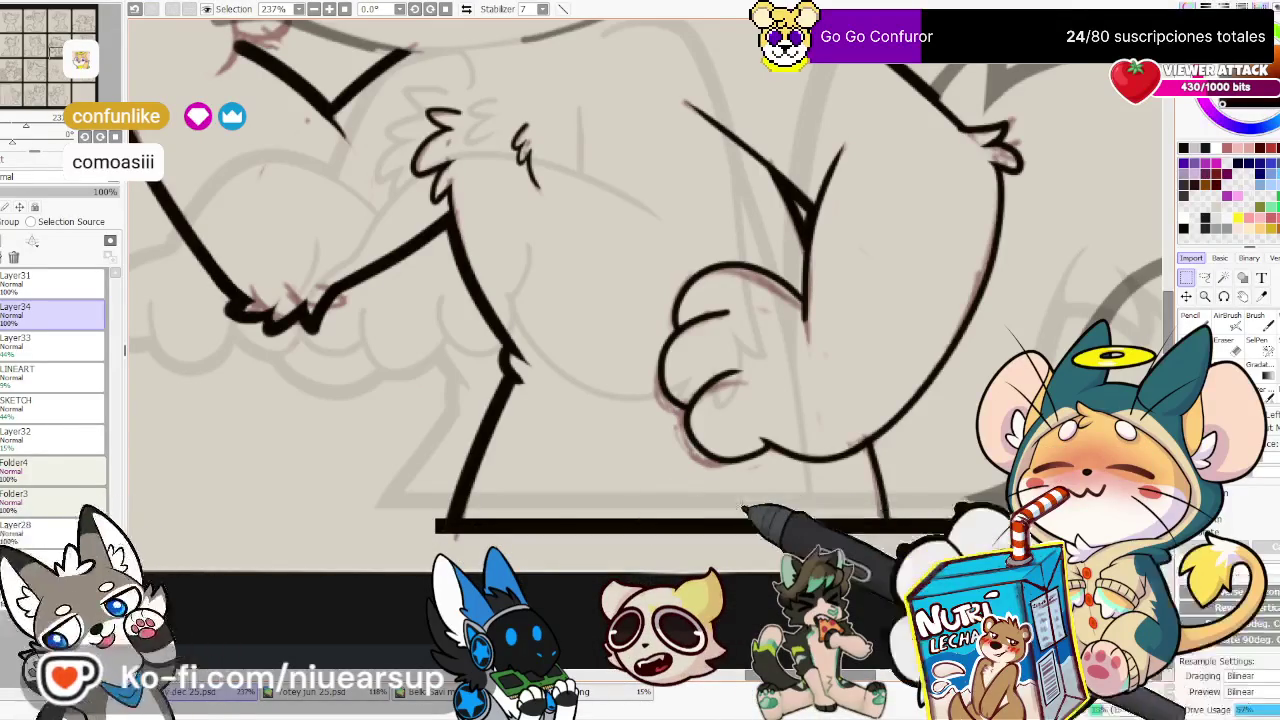
key(e)
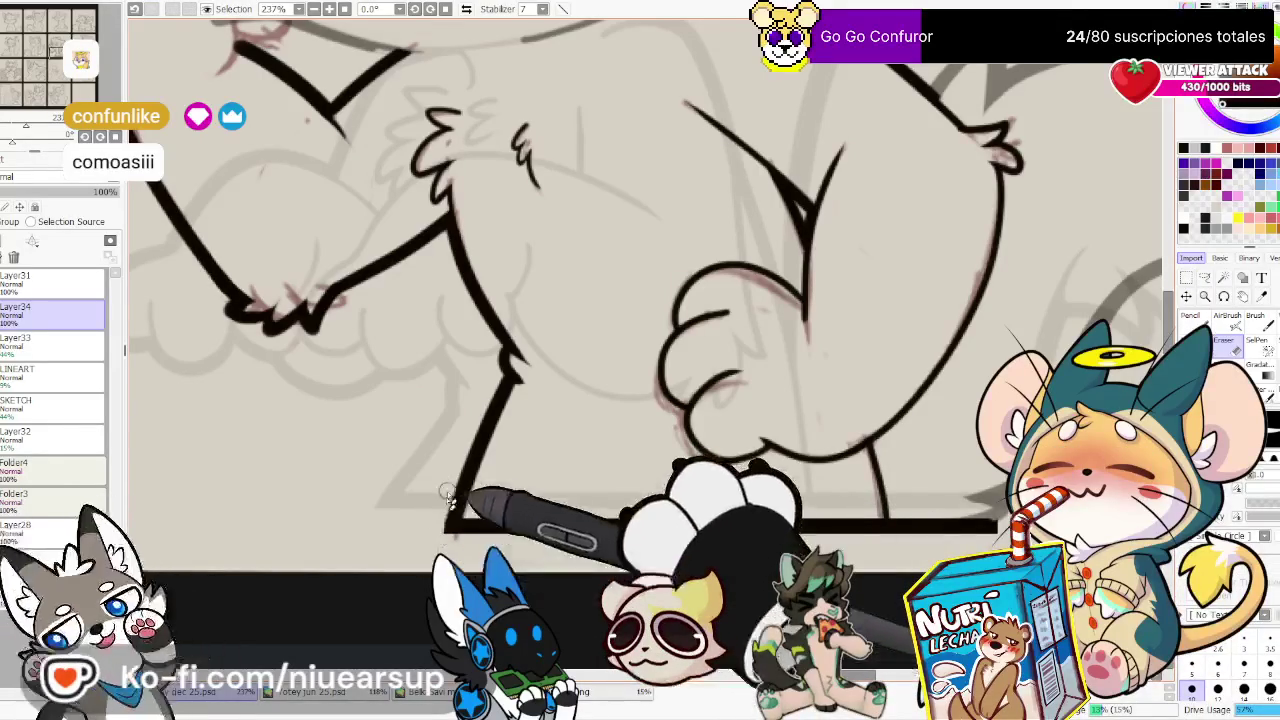
drag(470, 500, 428, 567)
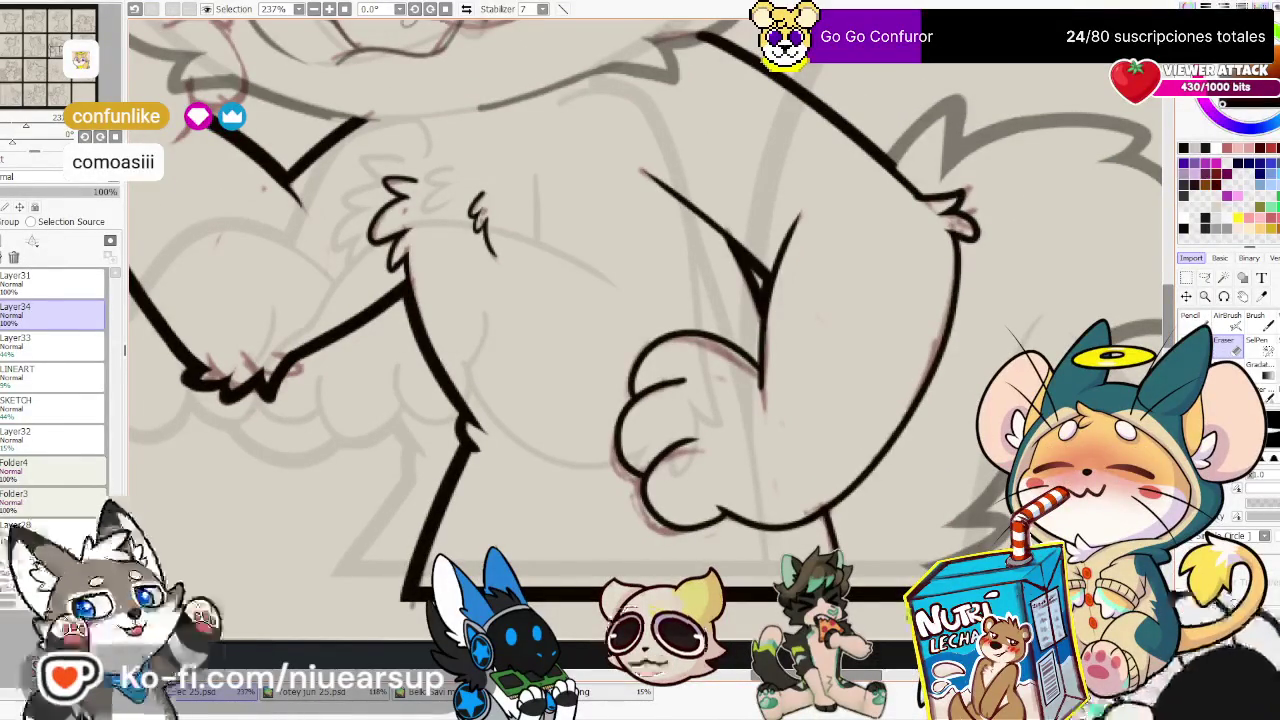
mouse_move(972, 417)
mouse_down()
mouse_move(797, 502)
mouse_move(850, 640)
mouse_up()
Ink the curved outline of the paw raised to the wolf's glasses, checking with a mirrored view
drag(700, 300, 780, 480)
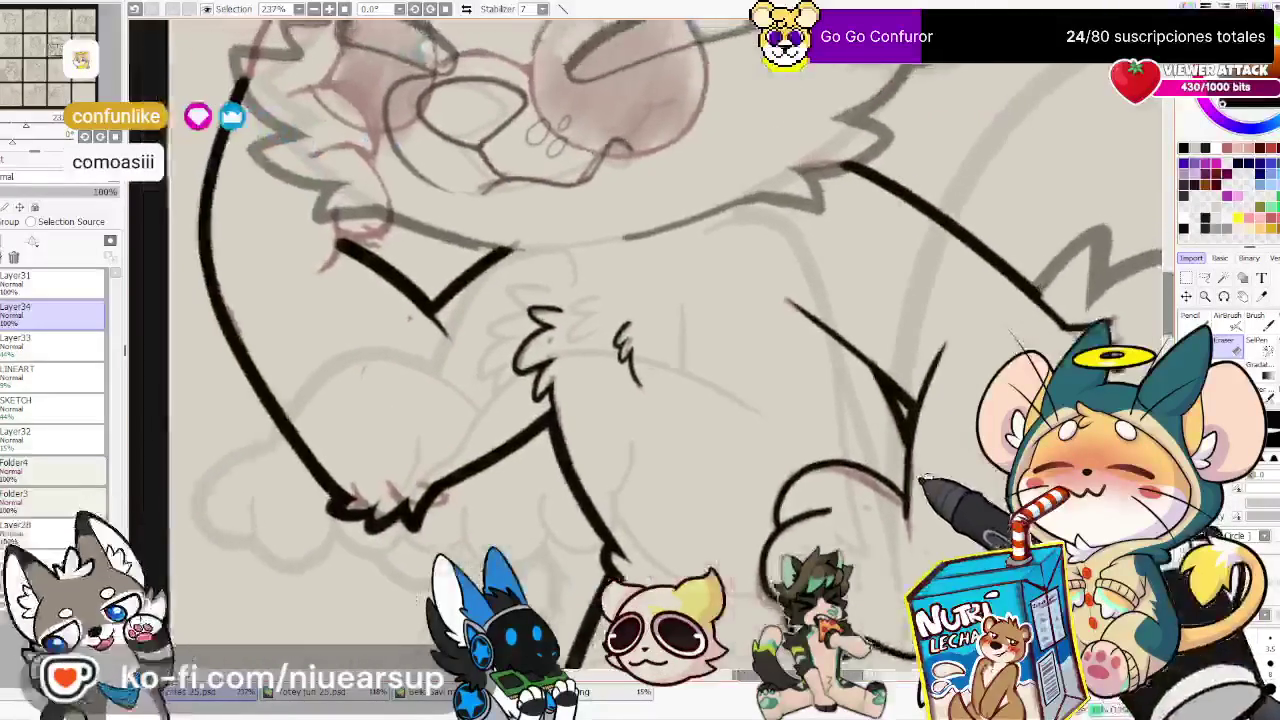
drag(680, 360, 793, 373)
mouse_move(708, 316)
mouse_down()
mouse_move(786, 467)
mouse_move(757, 486)
mouse_move(846, 519)
mouse_up()
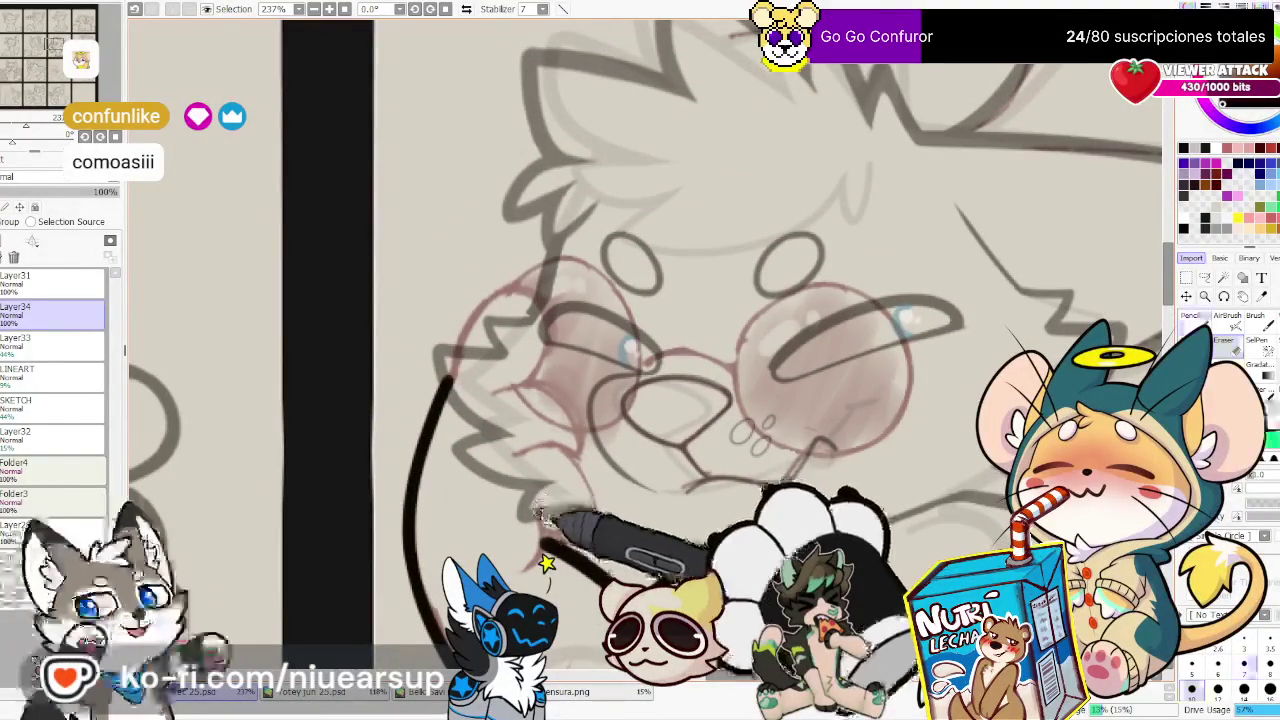
click(466, 8)
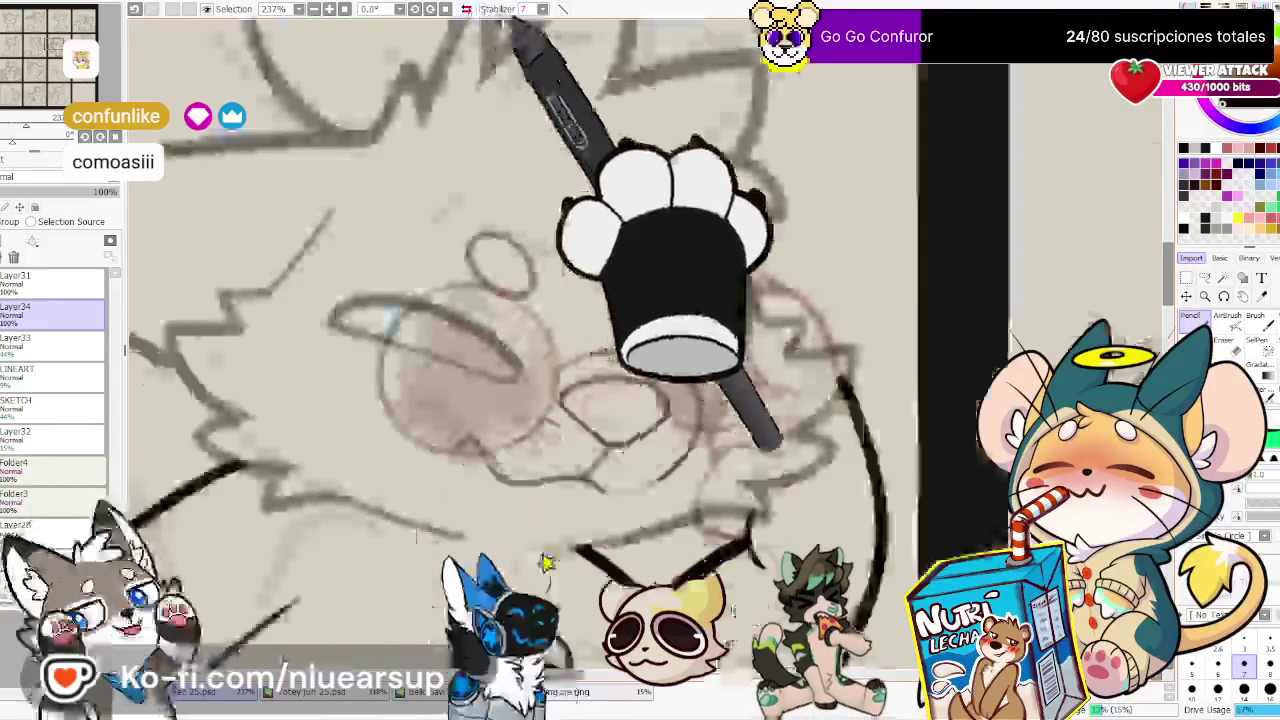
click(466, 8)
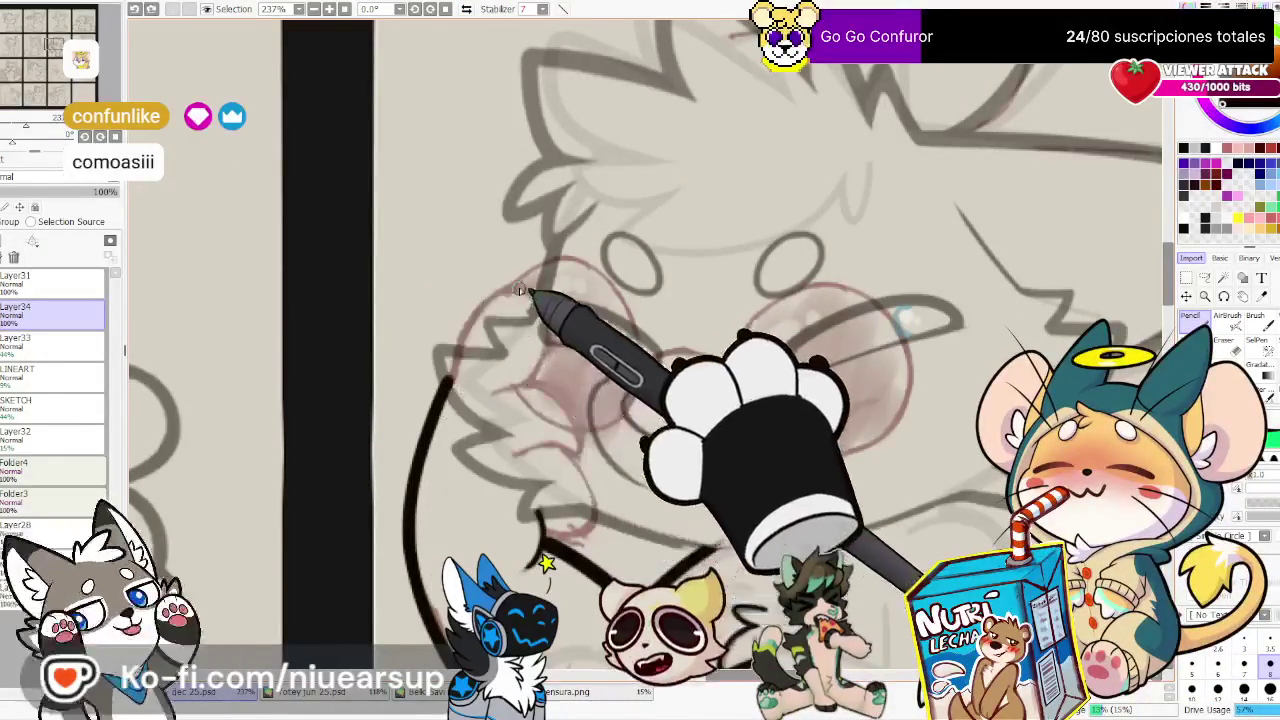
mouse_move(452, 350)
mouse_down()
mouse_move(511, 294)
mouse_move(457, 357)
mouse_up()
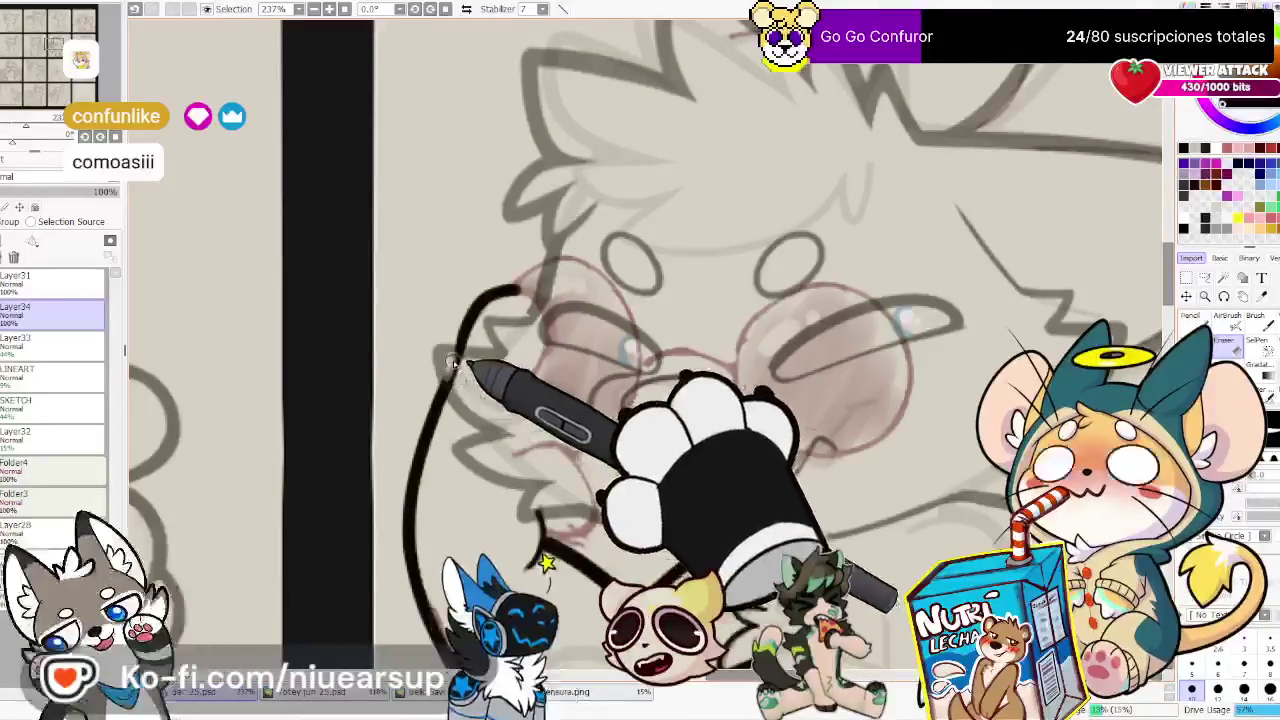
key(e)
key(n)
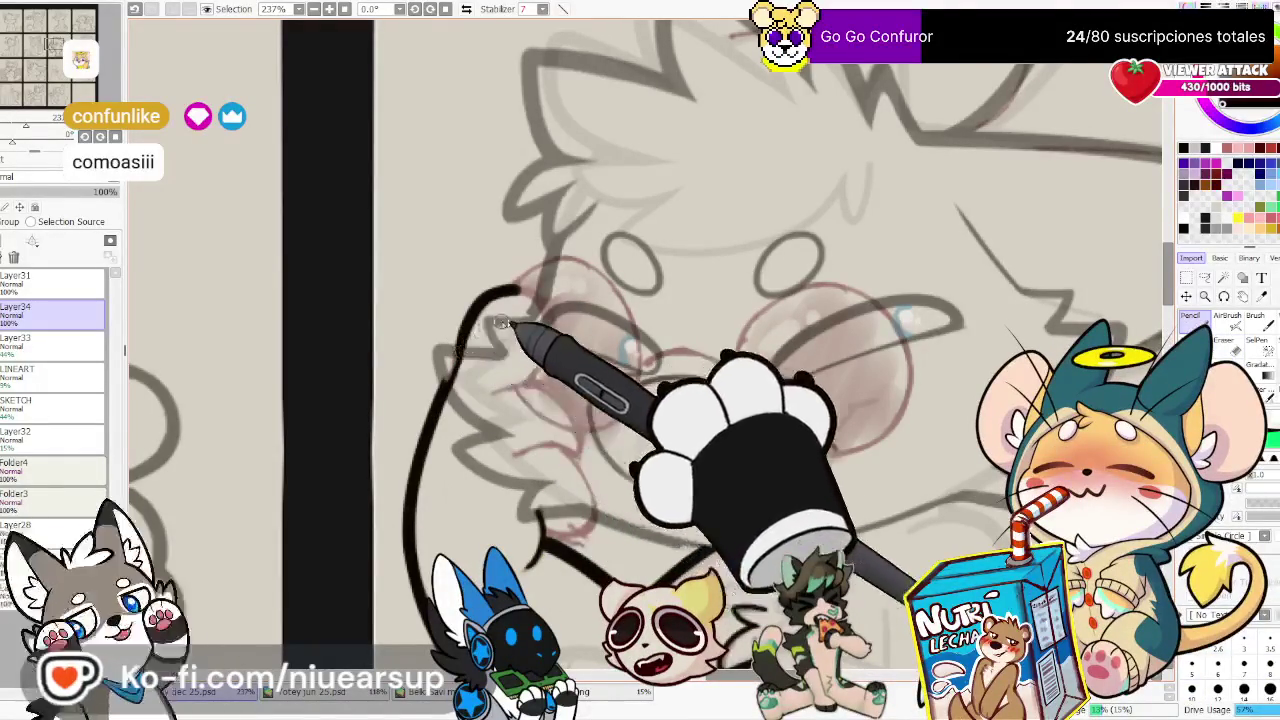
mouse_move(522, 288)
mouse_down()
mouse_move(527, 380)
mouse_move(580, 445)
mouse_up()
key(h)
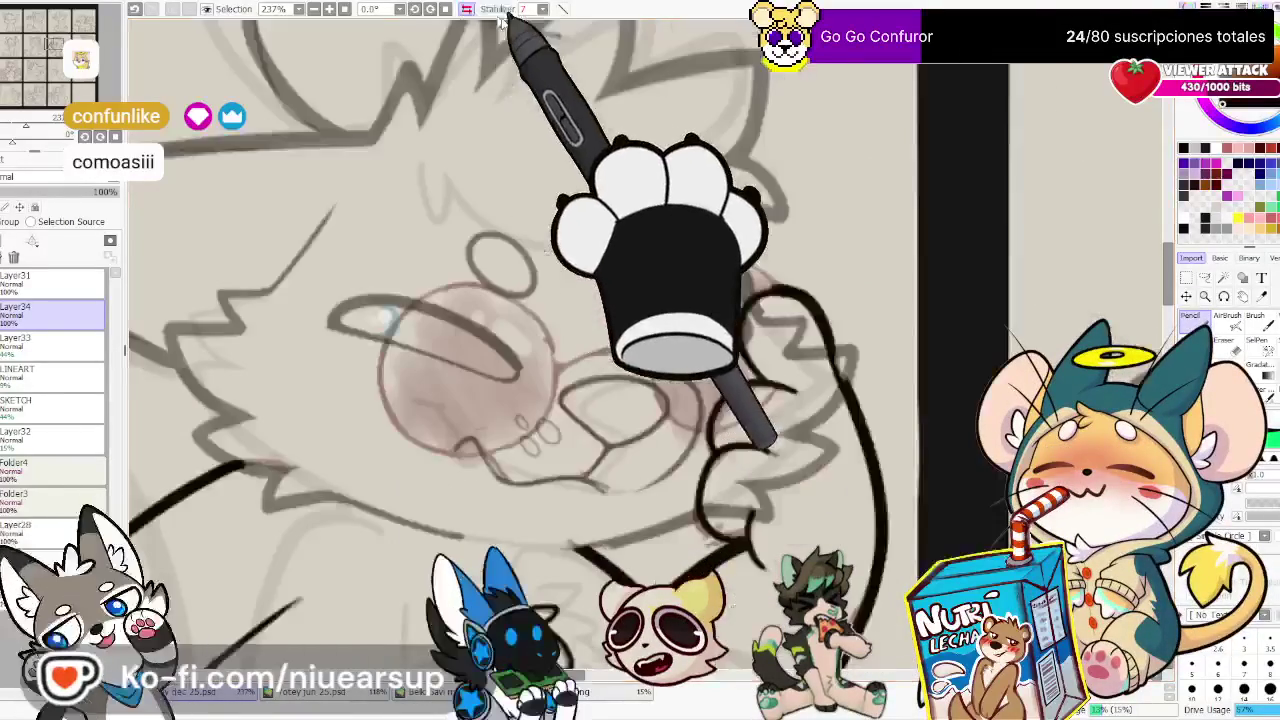
drag(770, 452, 770, 495)
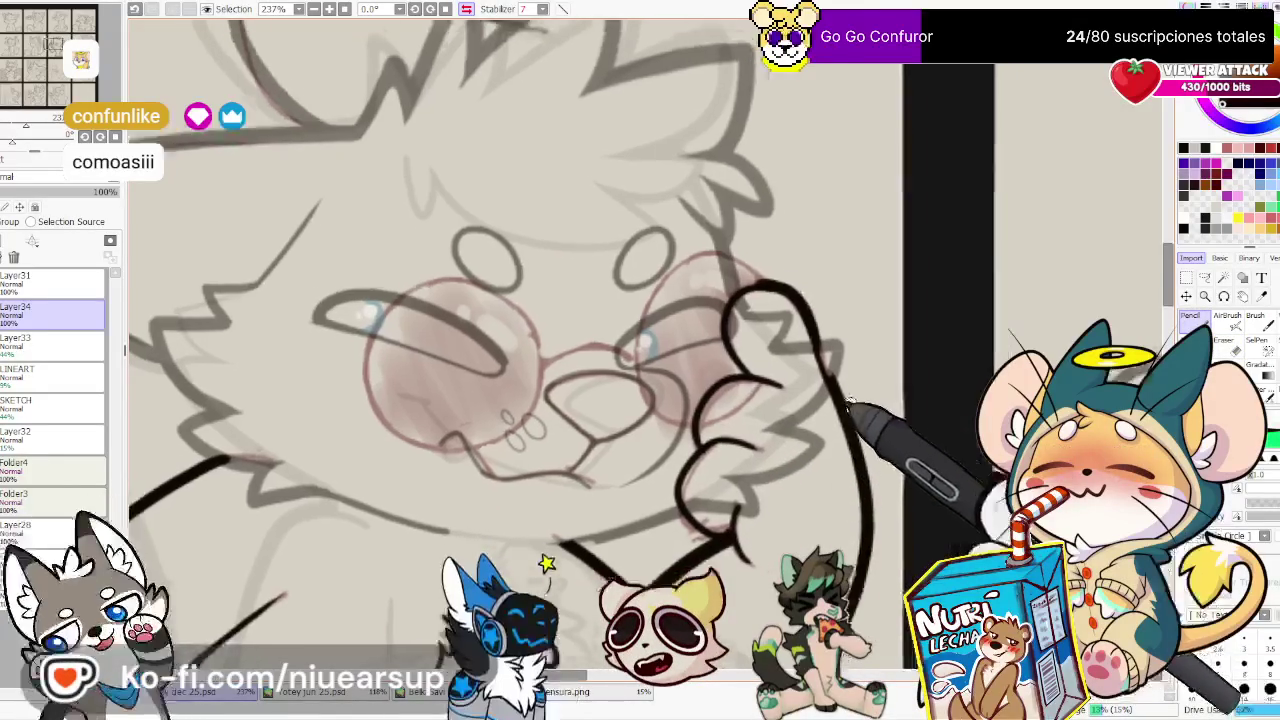
click(466, 9)
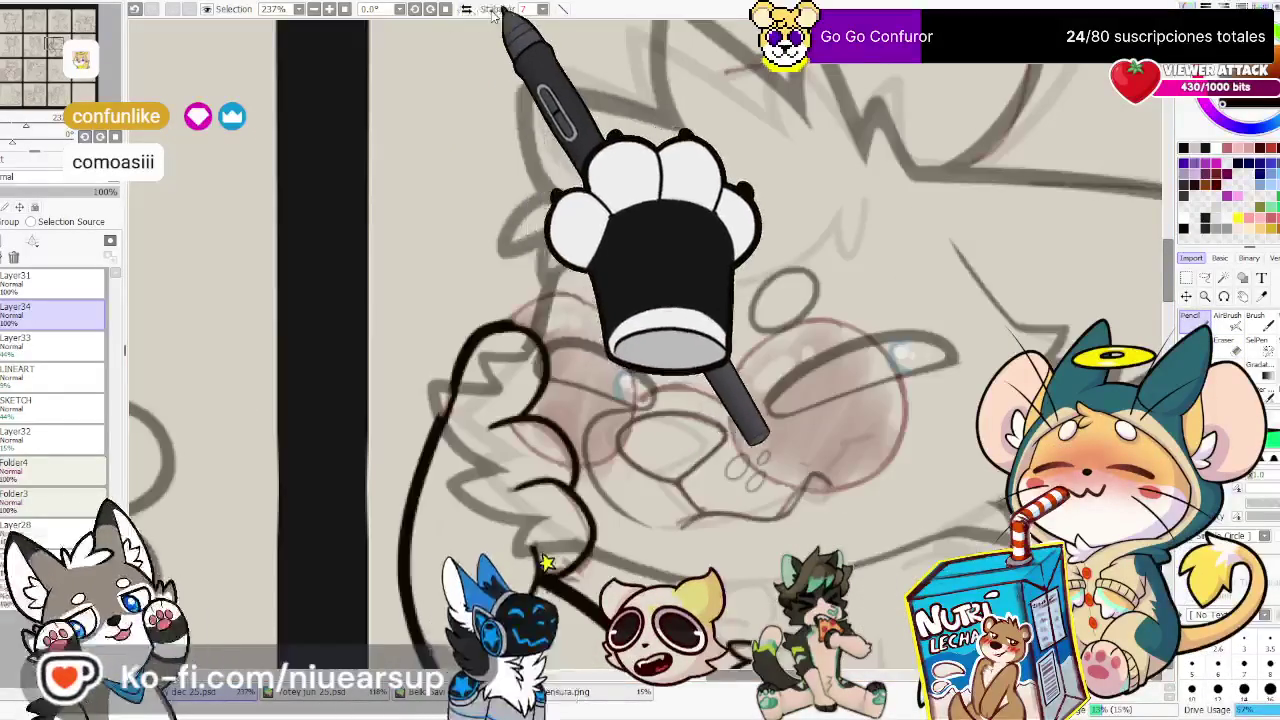
Draw a bold black circle around one glasses lens, redoing the rough first attempt
drag(900, 405, 795, 402)
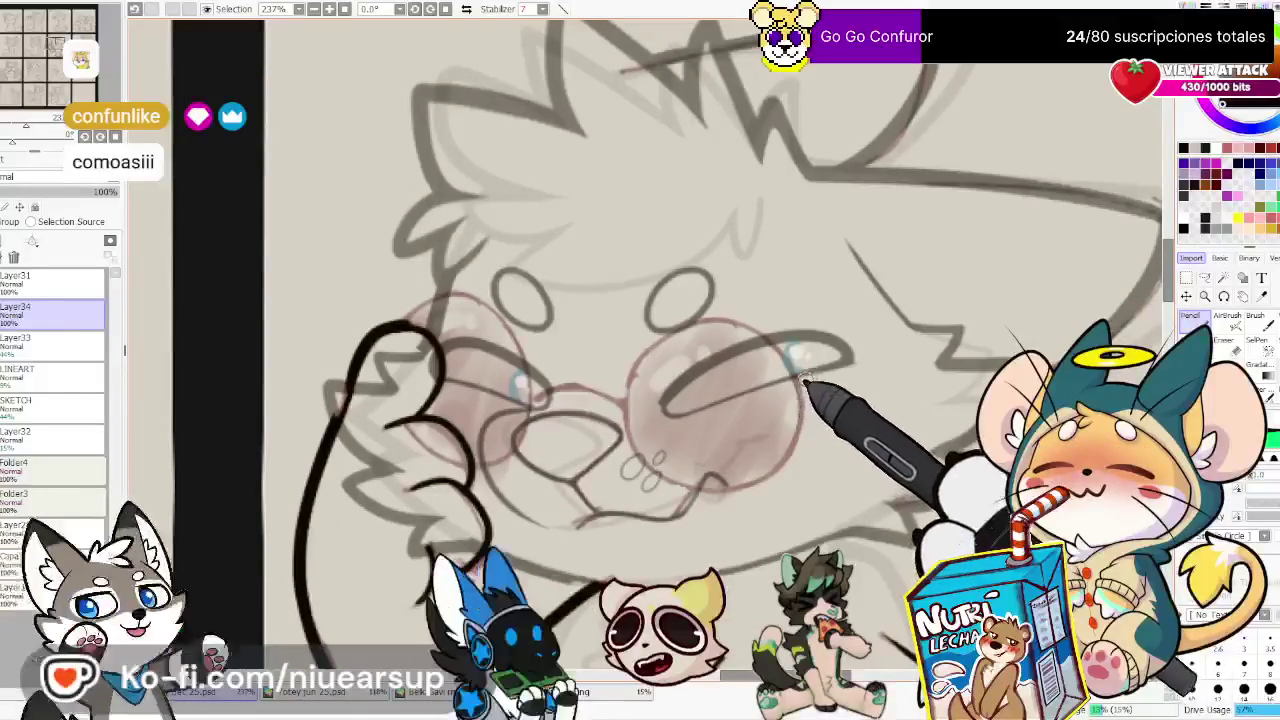
drag(700, 326, 790, 440)
key(ctrl+z)
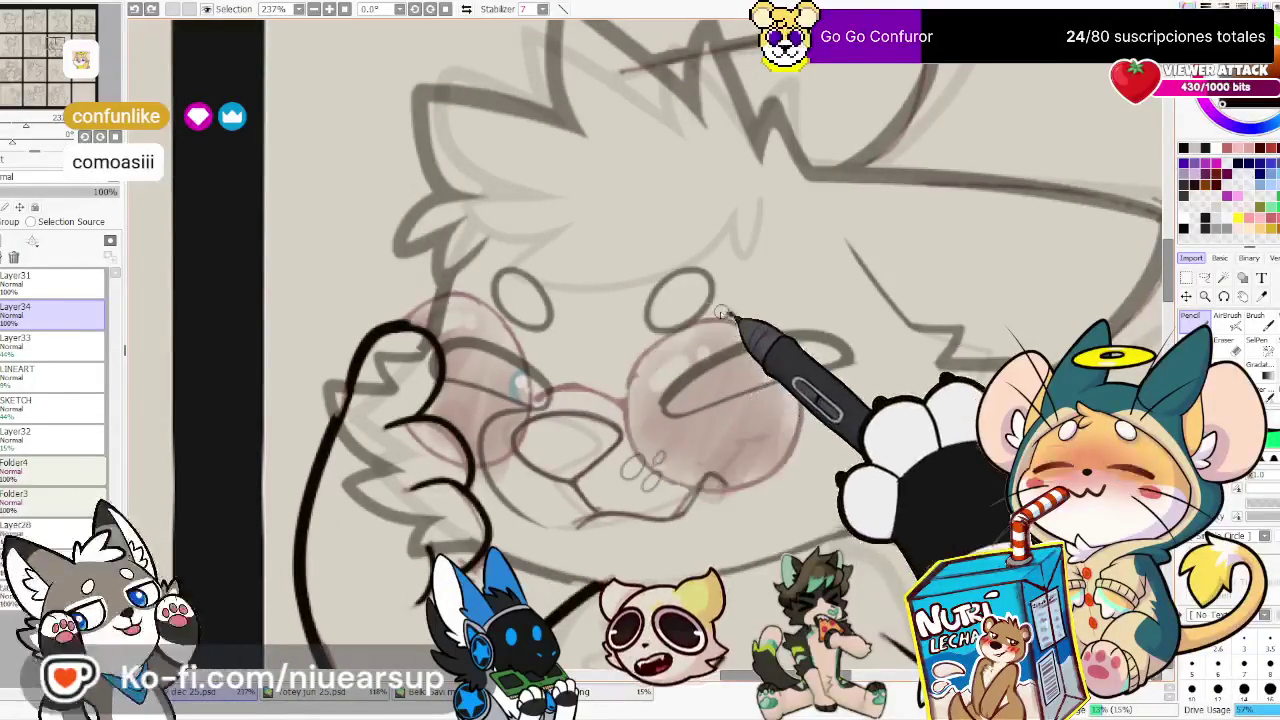
mouse_move(700, 318)
mouse_down()
mouse_move(735, 316)
mouse_move(710, 318)
mouse_up()
key(h)
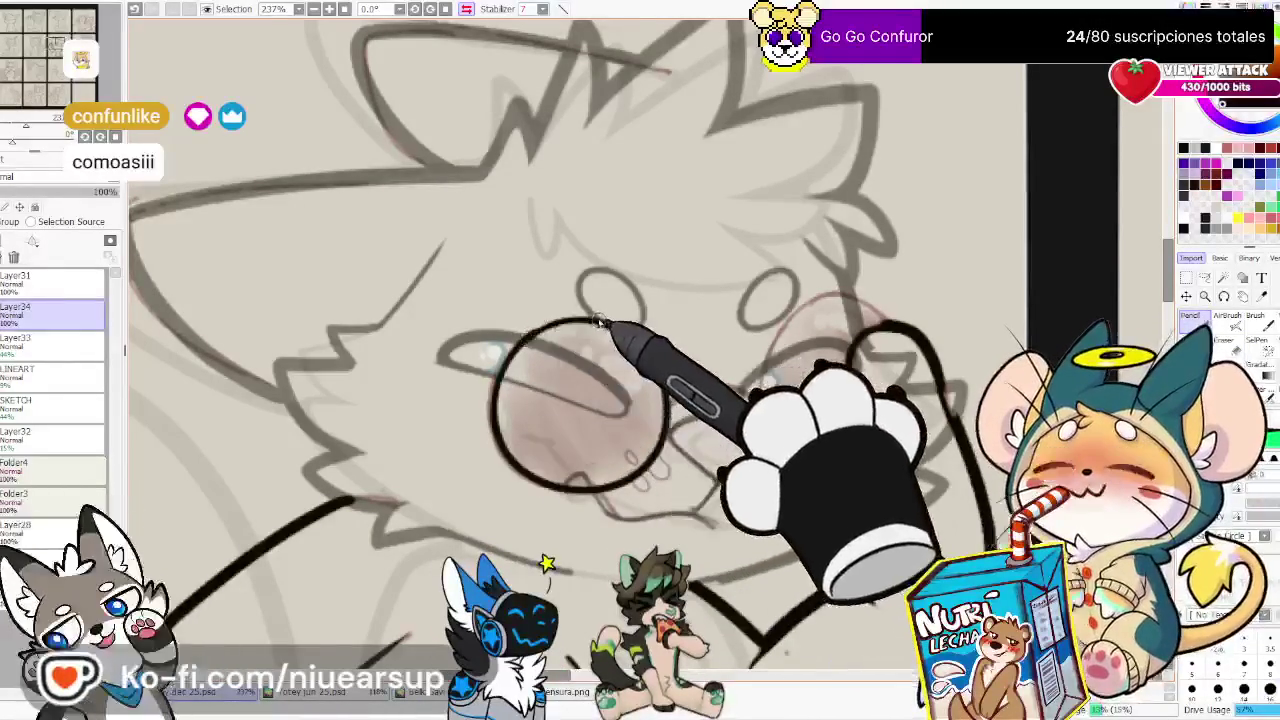
Copy the lens circle beside the first and adjust its width to form the second lens
key(e)
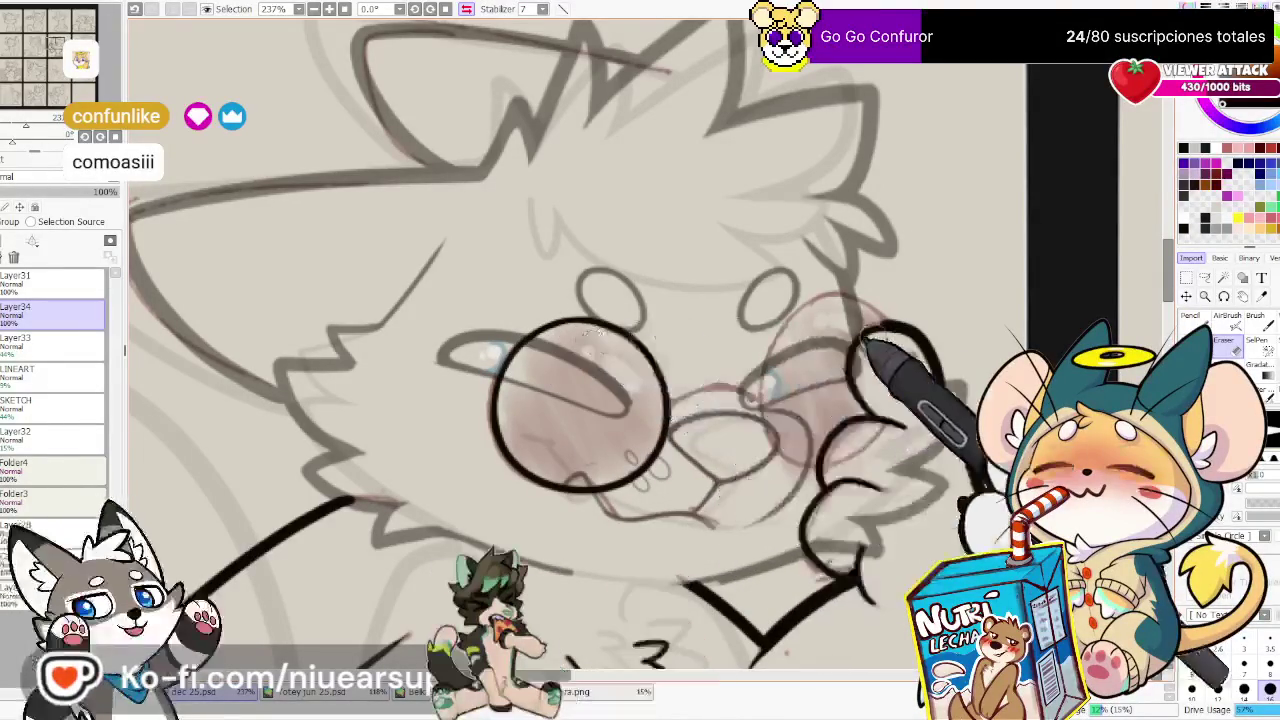
key(l)
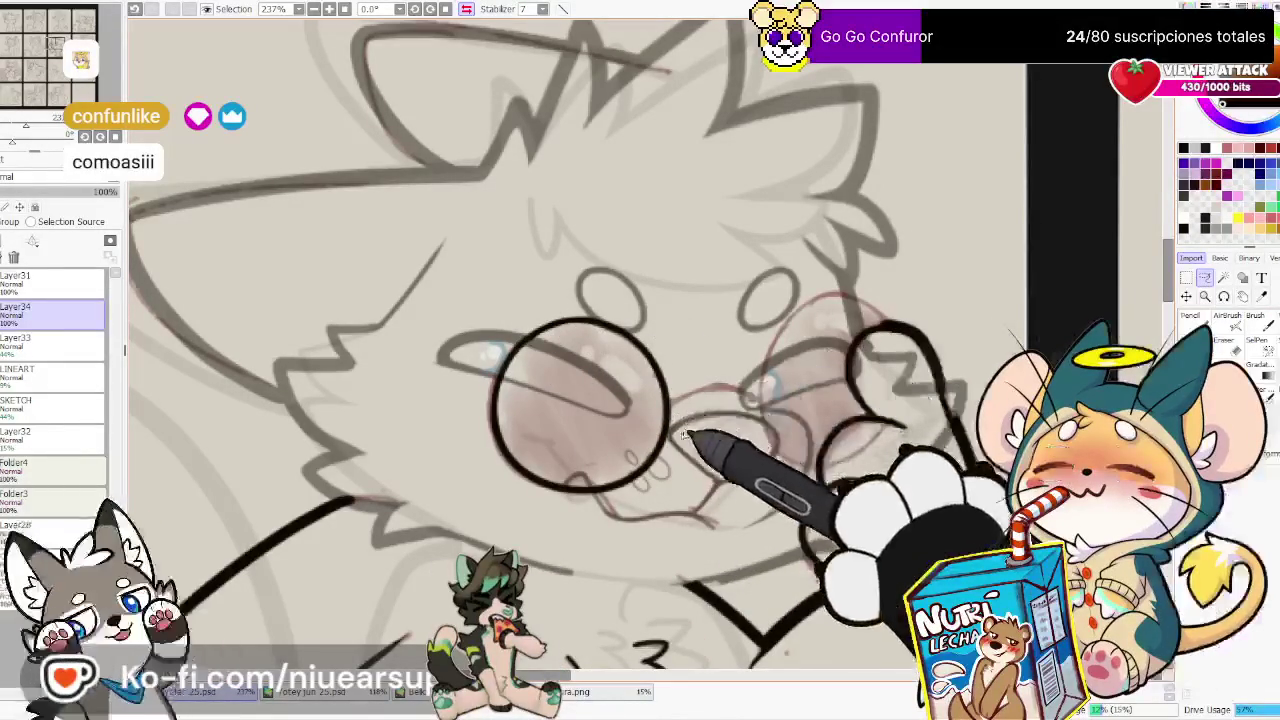
mouse_move(688, 427)
mouse_down()
mouse_move(470, 380)
mouse_move(688, 480)
mouse_up()
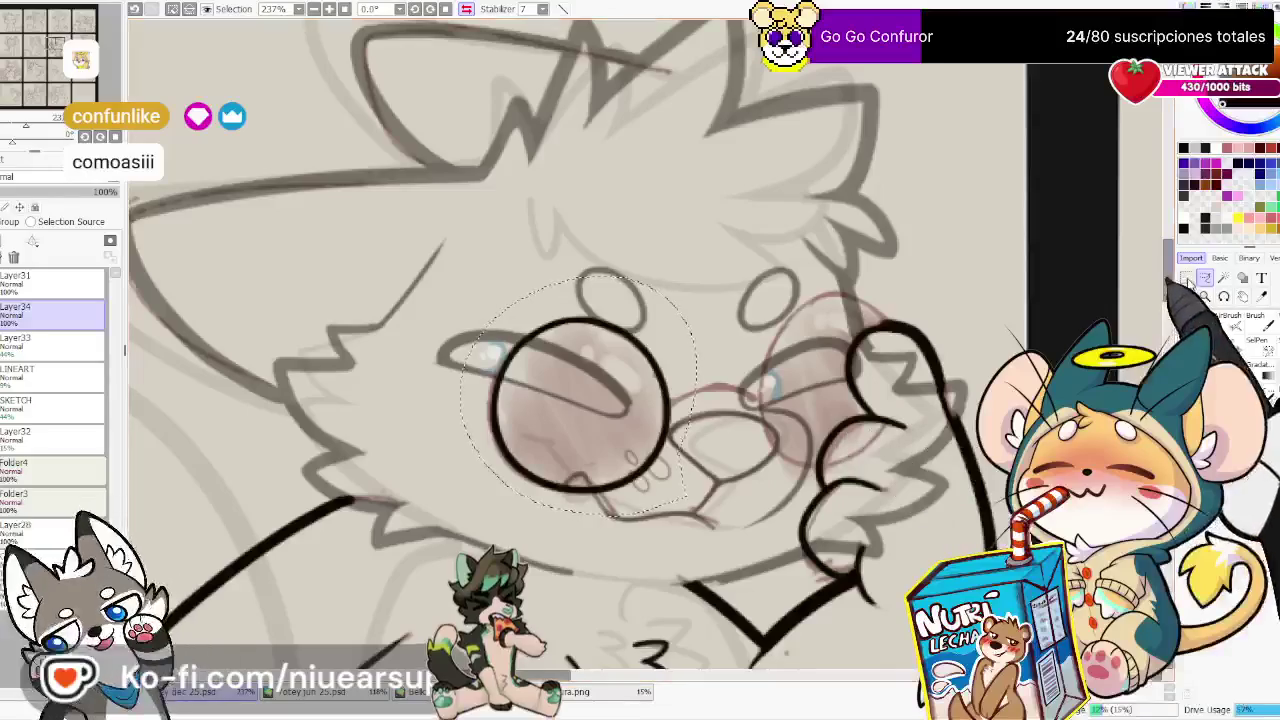
key(ctrl+t)
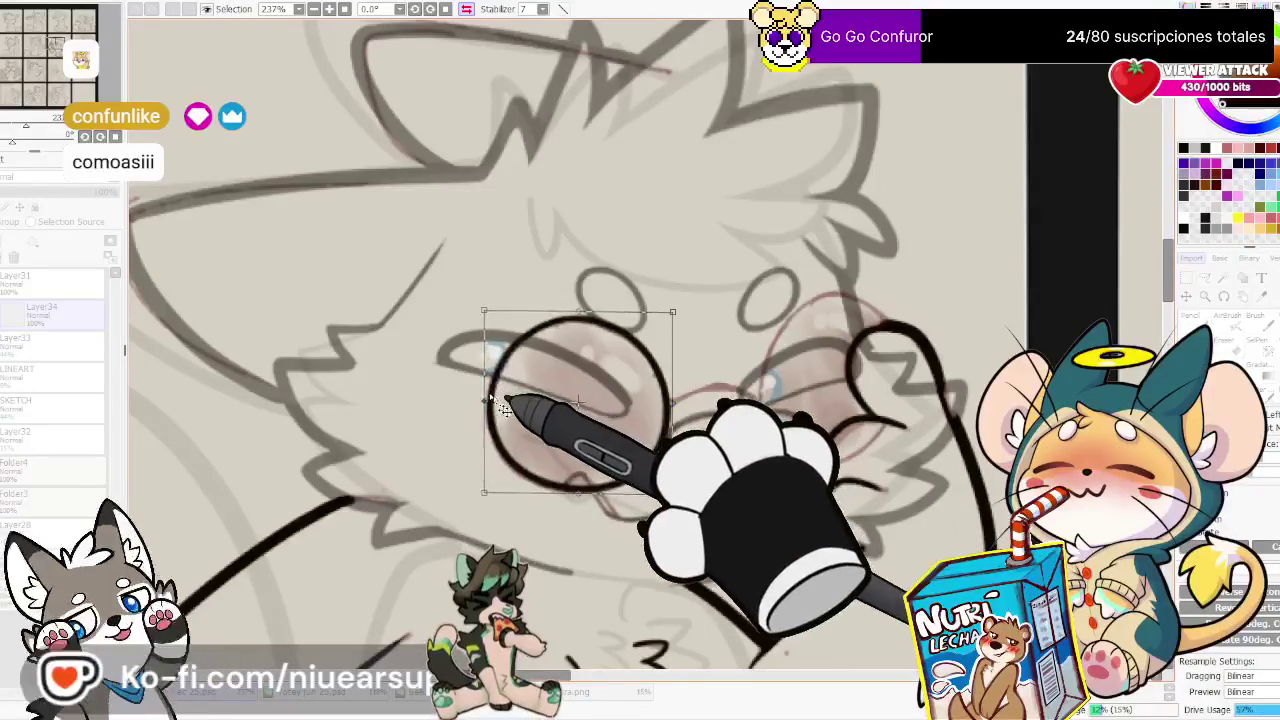
key(Return)
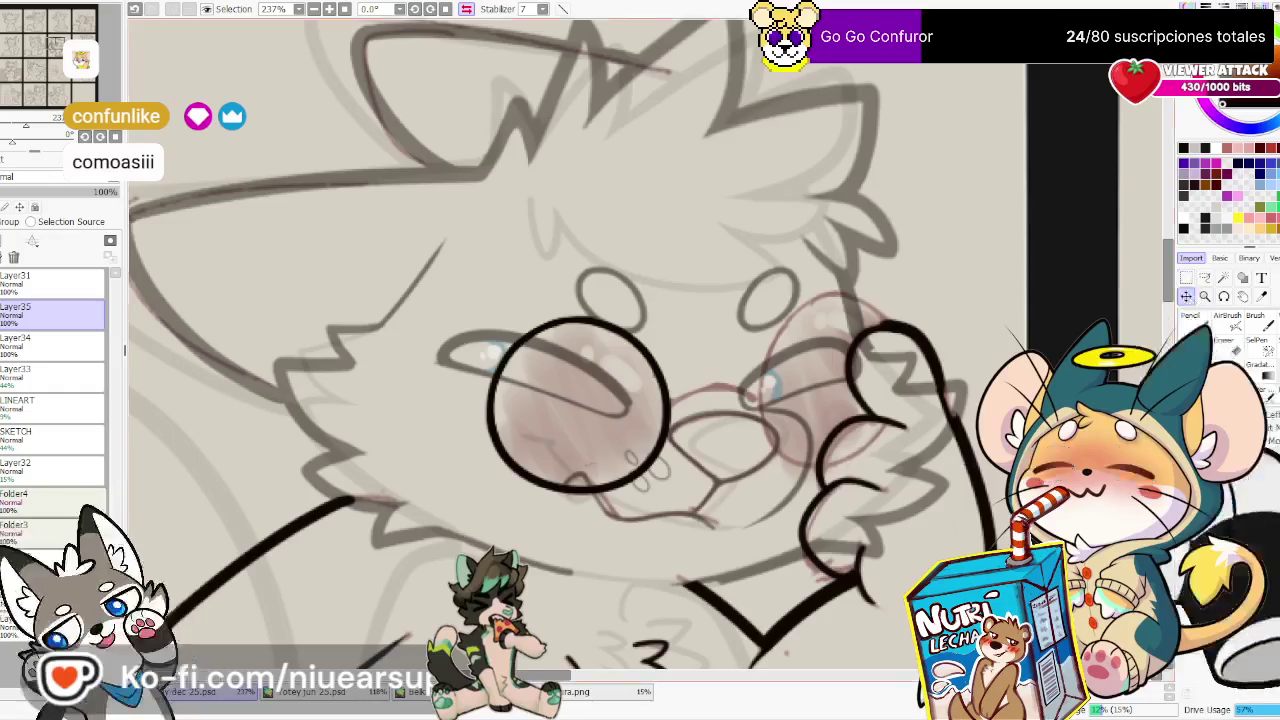
drag(578, 405, 847, 395)
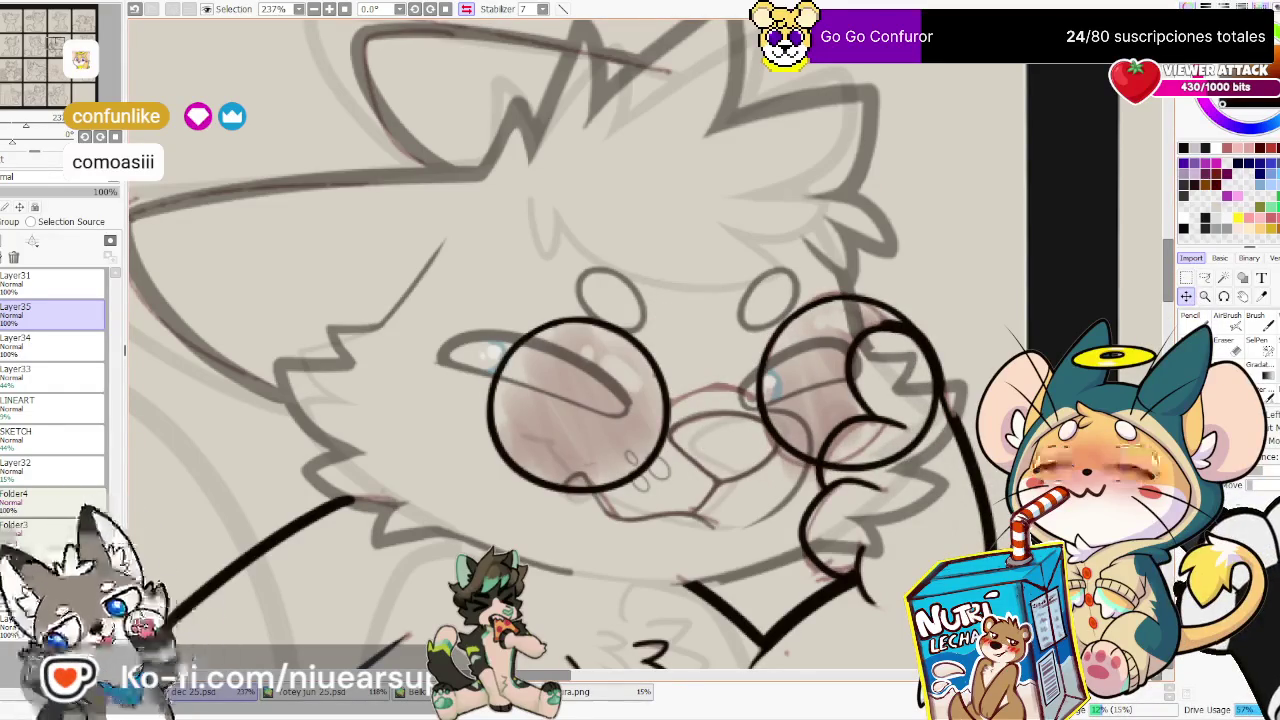
key(ctrl+t)
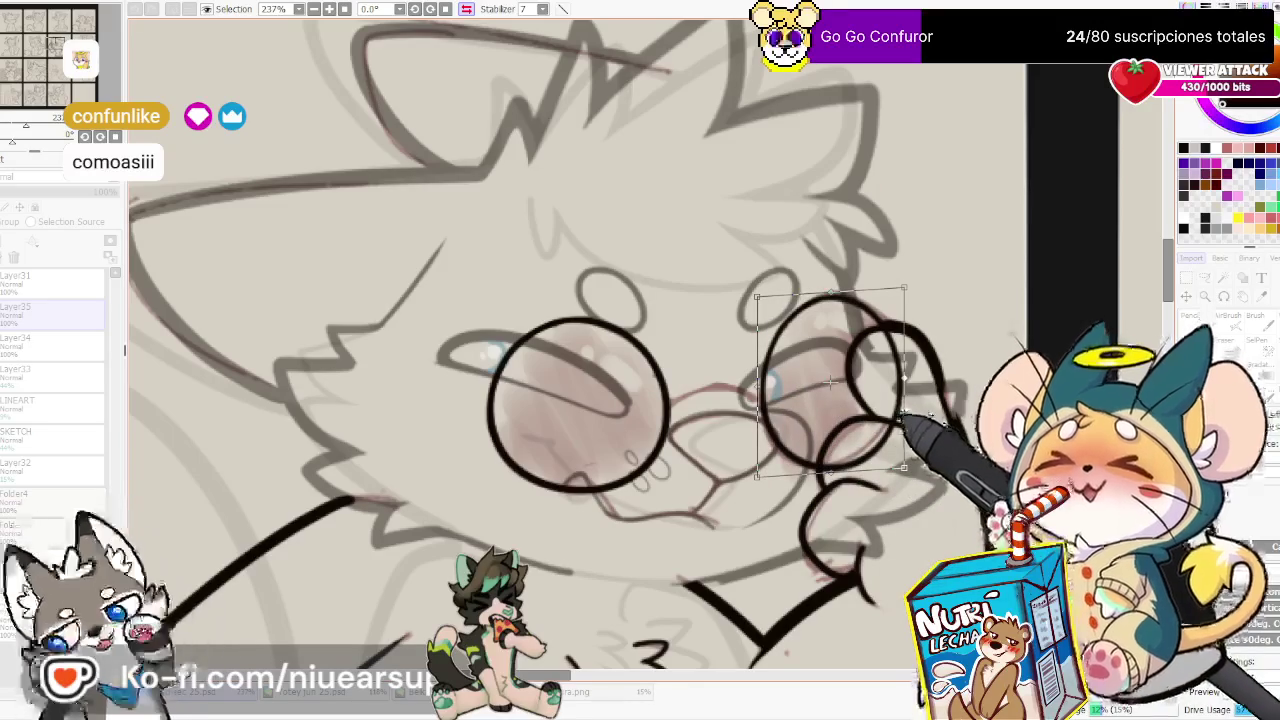
drag(904, 378, 899, 380)
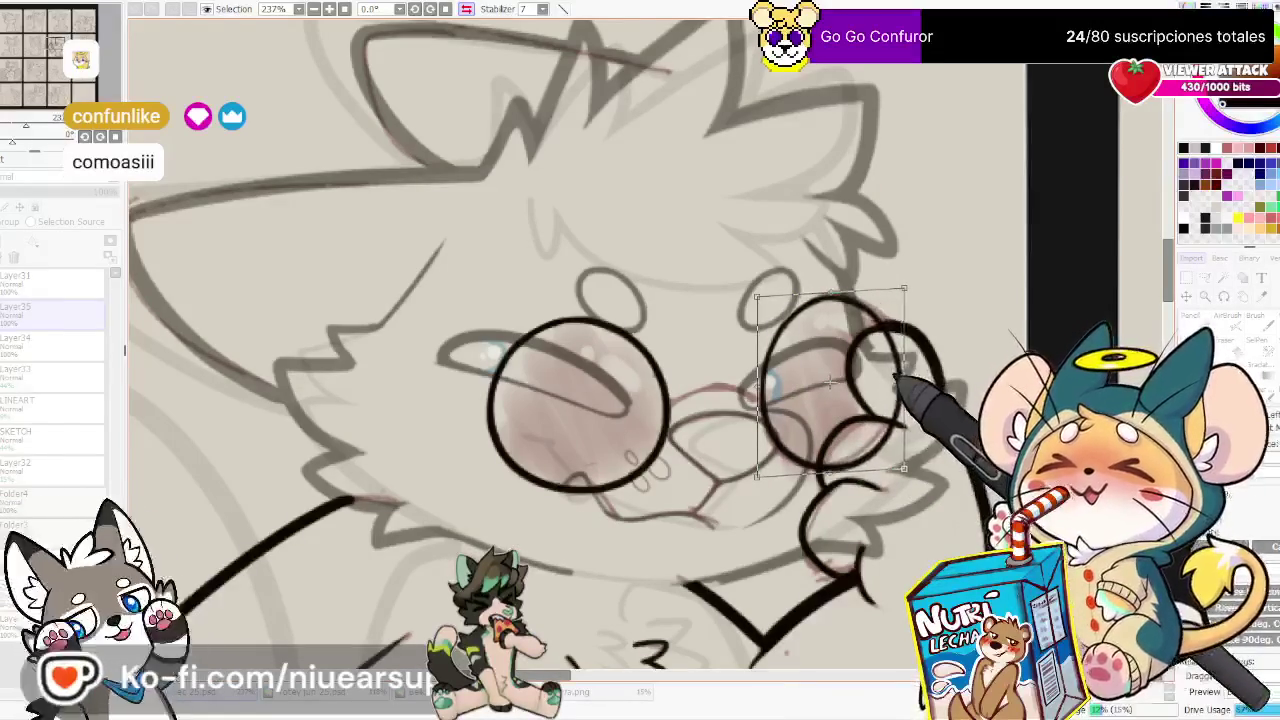
drag(899, 467, 905, 466)
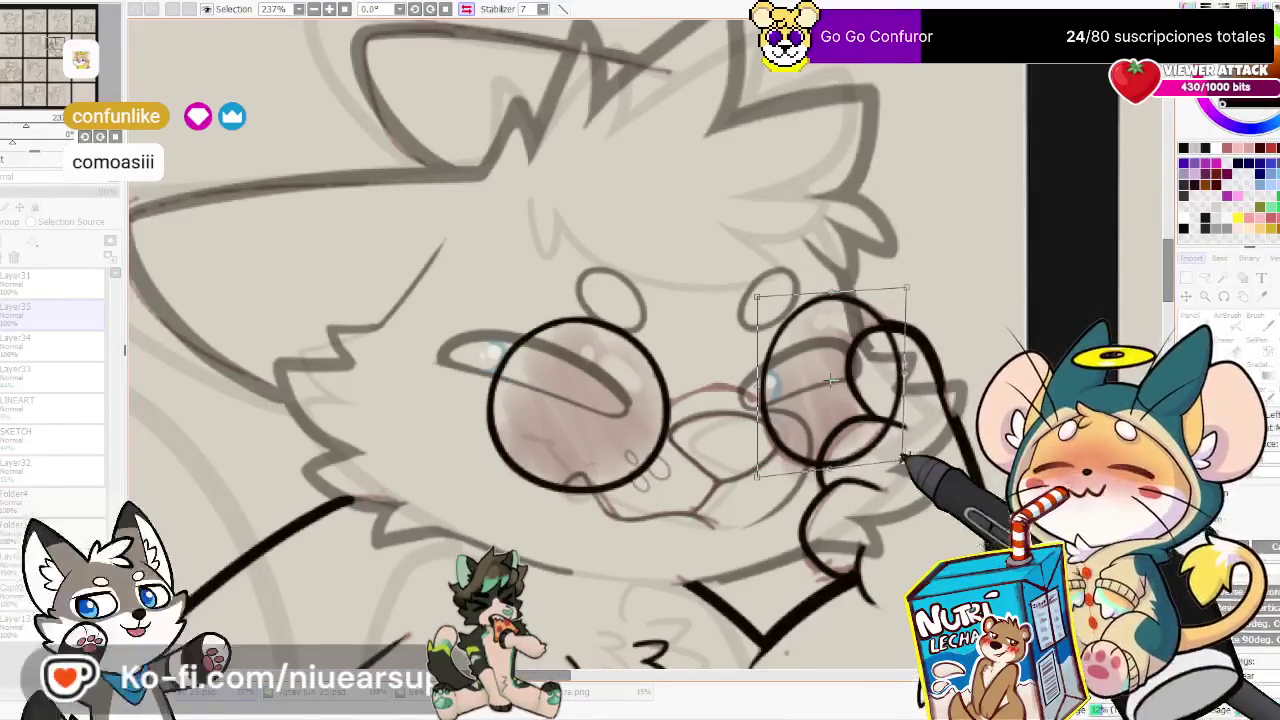
key(Return)
Ink a black bridge stroke joining the two round lenses
key(e)
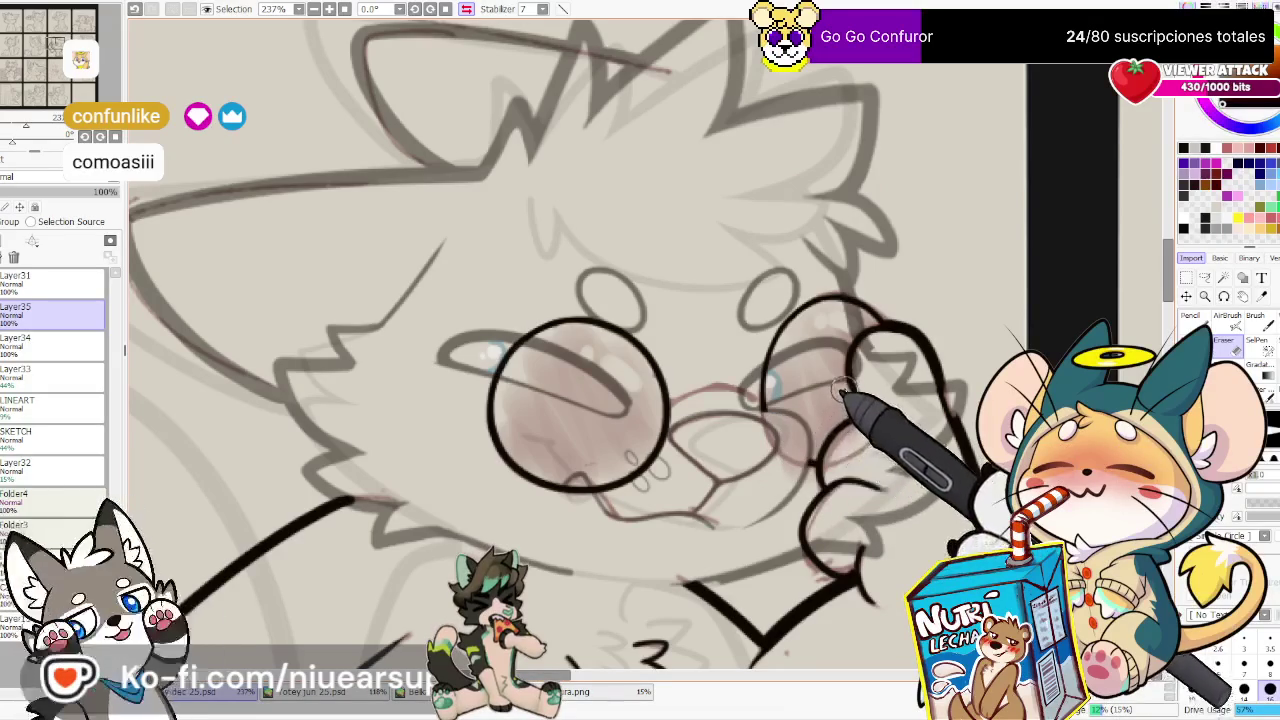
key(n)
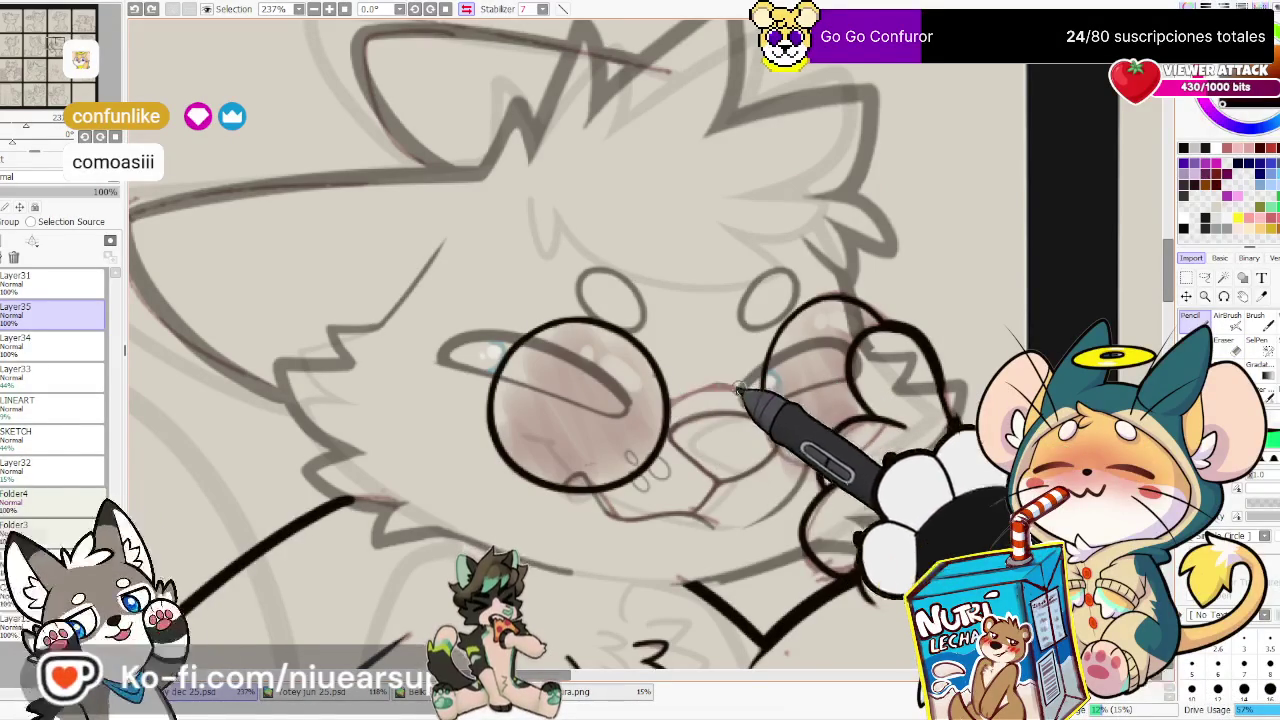
mouse_move(666, 410)
mouse_down()
mouse_move(768, 384)
mouse_move(697, 386)
mouse_up()
key(h)
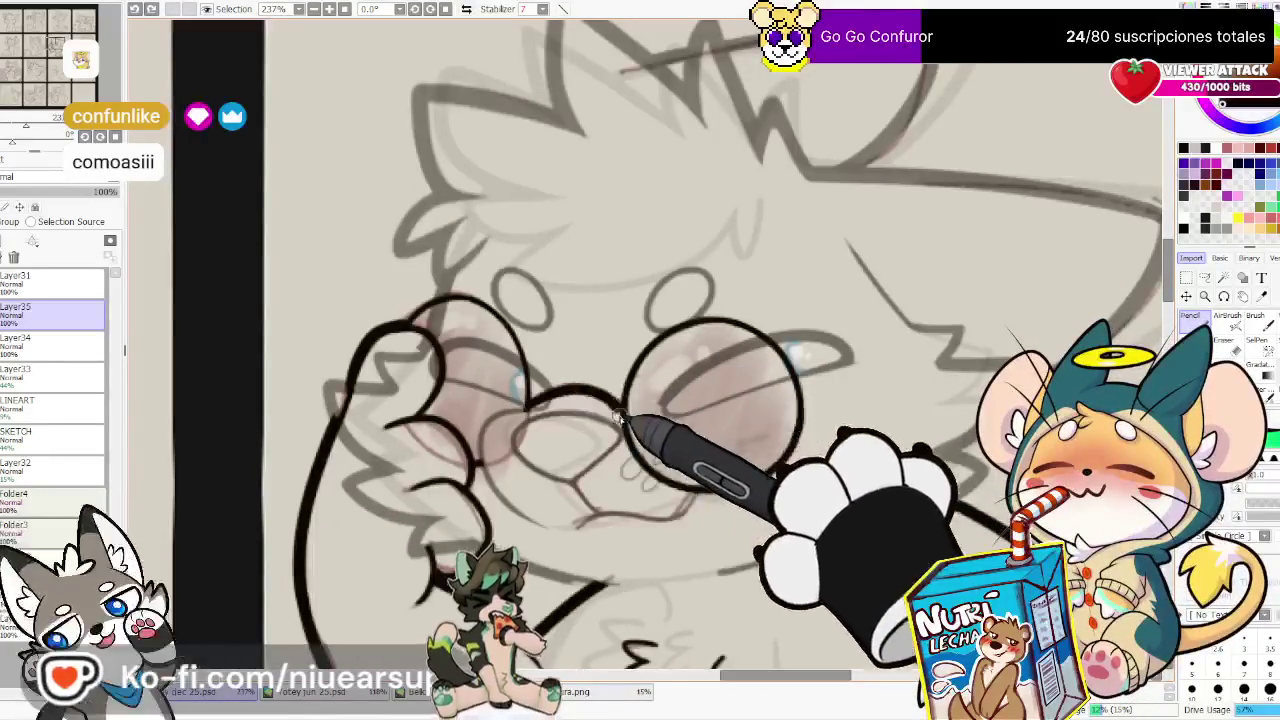
drag(622, 402, 528, 393)
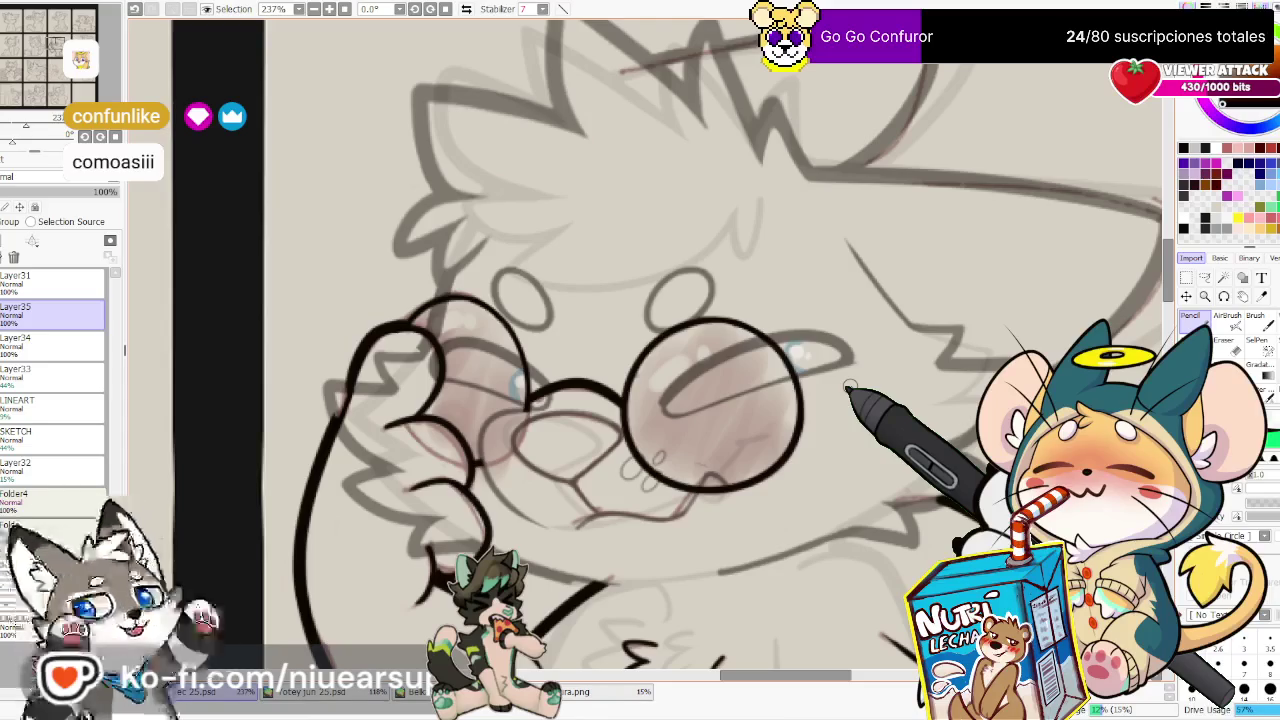
key(Page_Down)
key(Page_Down)
key(Page_Down)
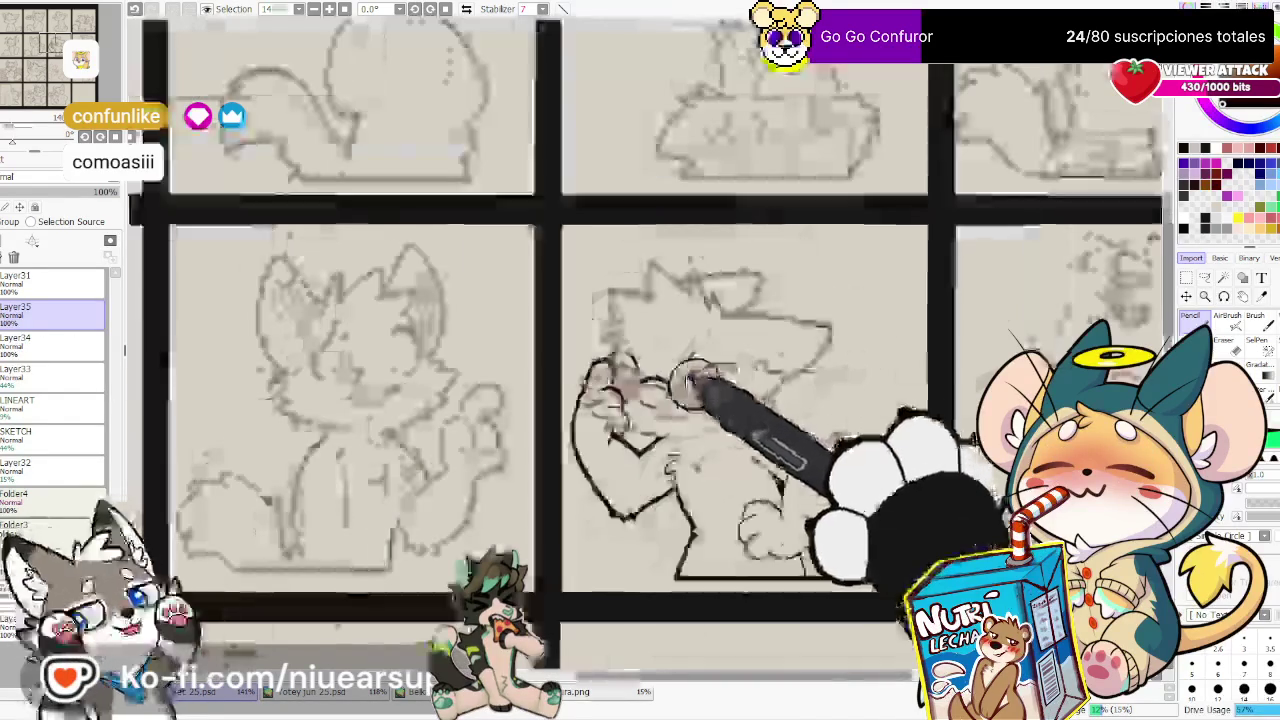
Add a new layer above Layer34 and undo an accidental layer deletion
scroll(688, 383, down, 5)
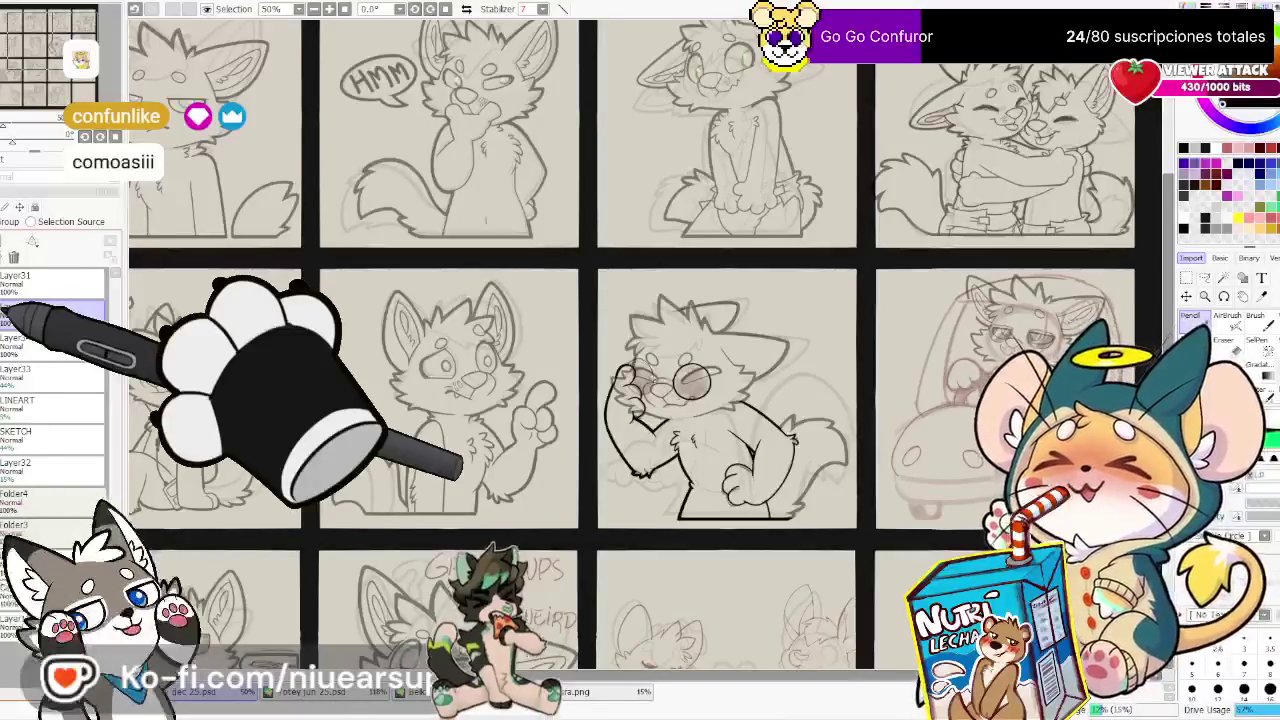
key(ctrl+shift+n)
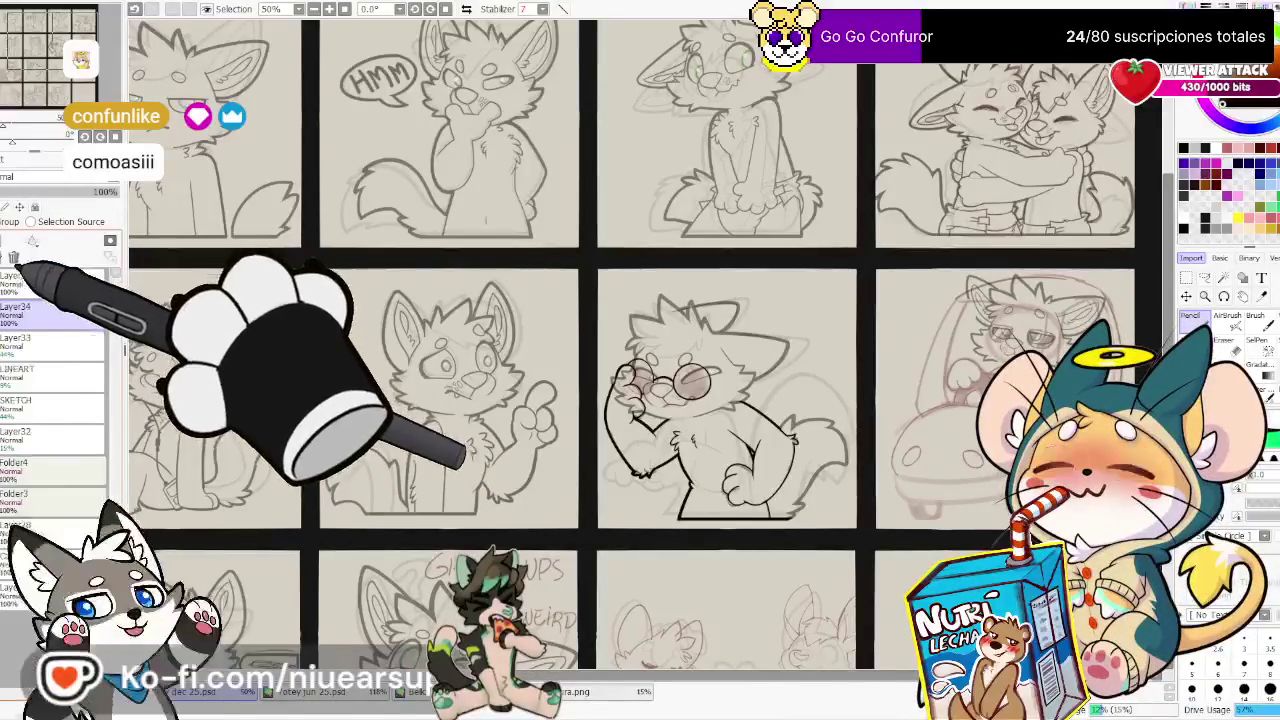
click(14, 257)
key(ctrl+z)
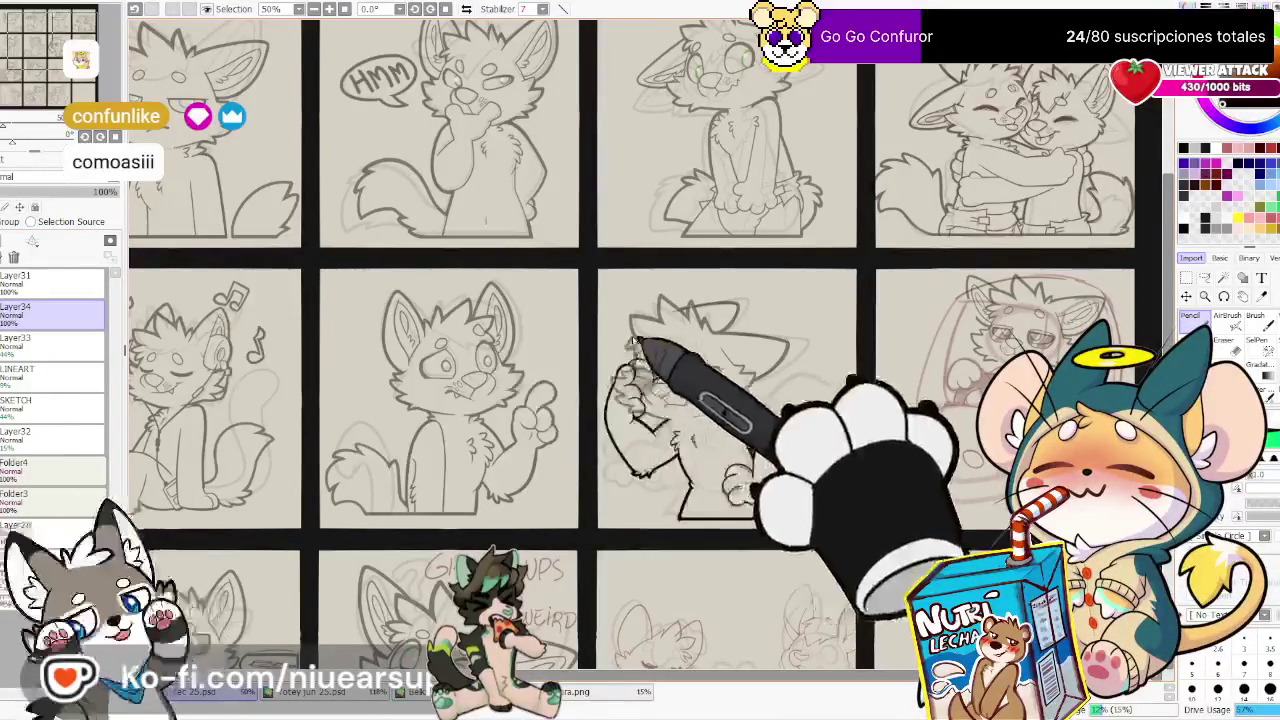
key(ctrl+plus)
Zoom out to the whole sticker sheet and hide the LINEART layer to see only sketches
click(60, 345)
key(ctrl+minus)
key(ctrl+minus)
key(ctrl+minus)
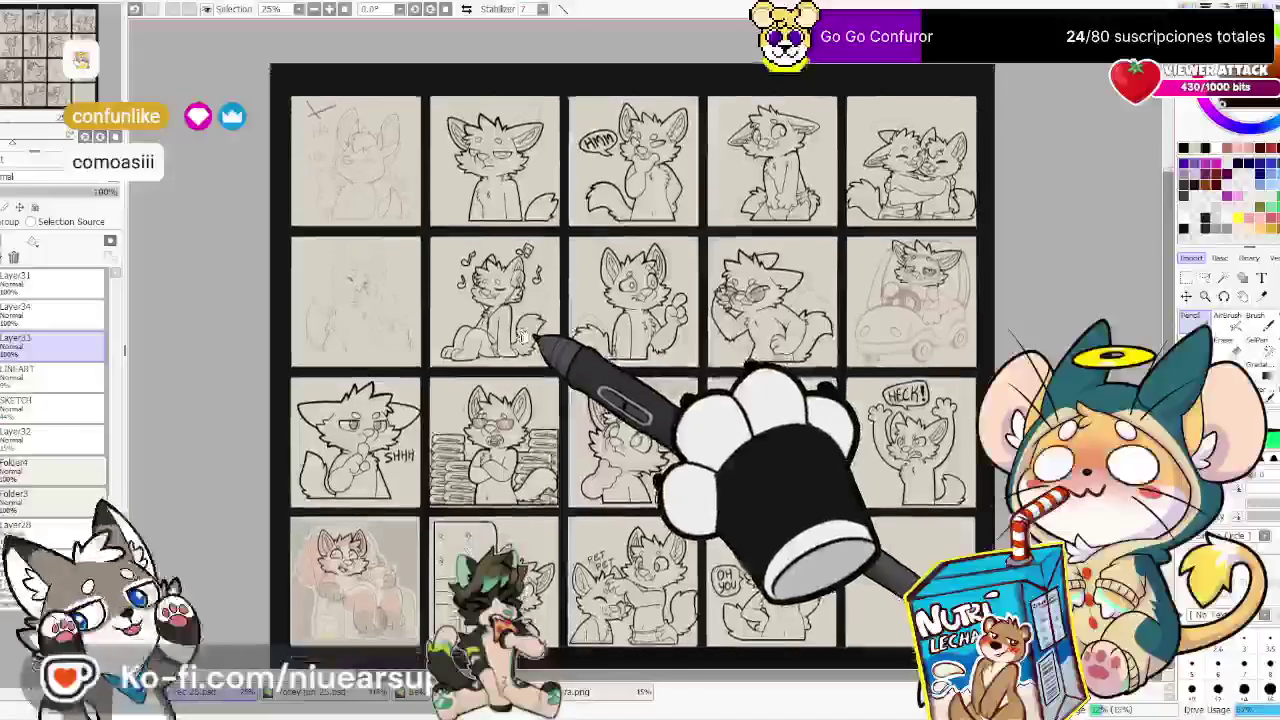
click(4, 345)
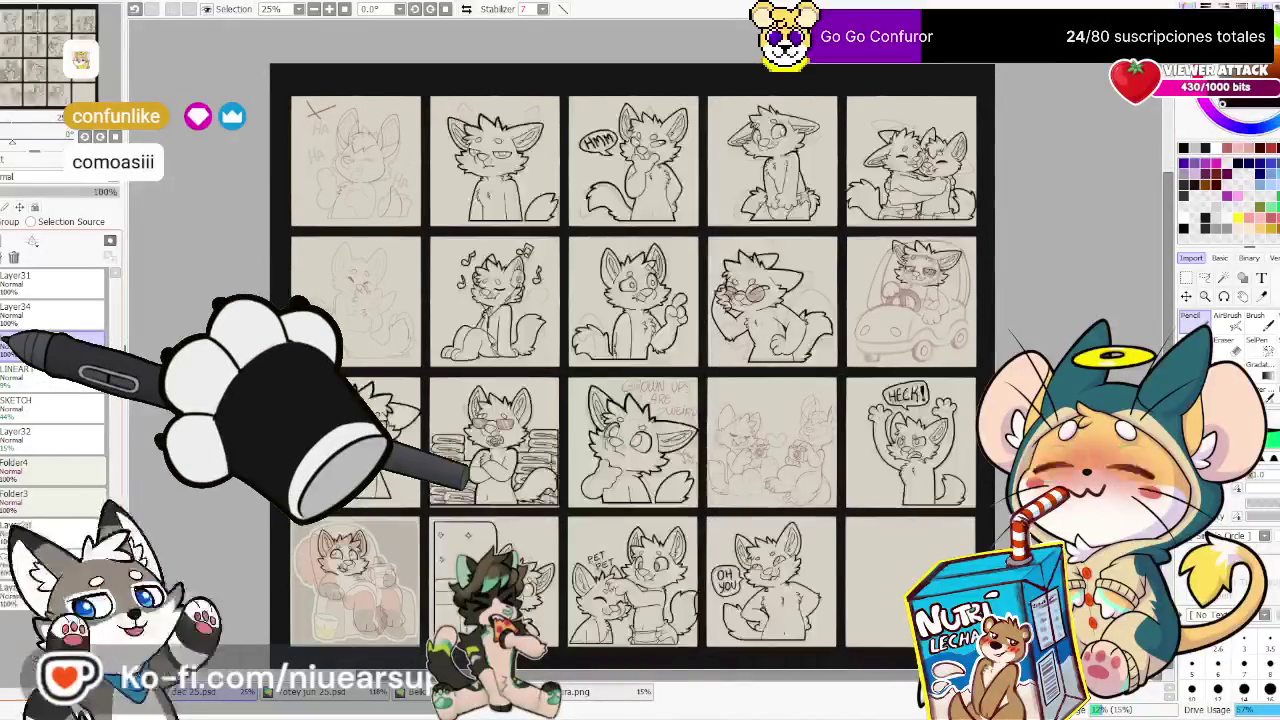
click(4, 345)
click(4, 345)
click(4, 345)
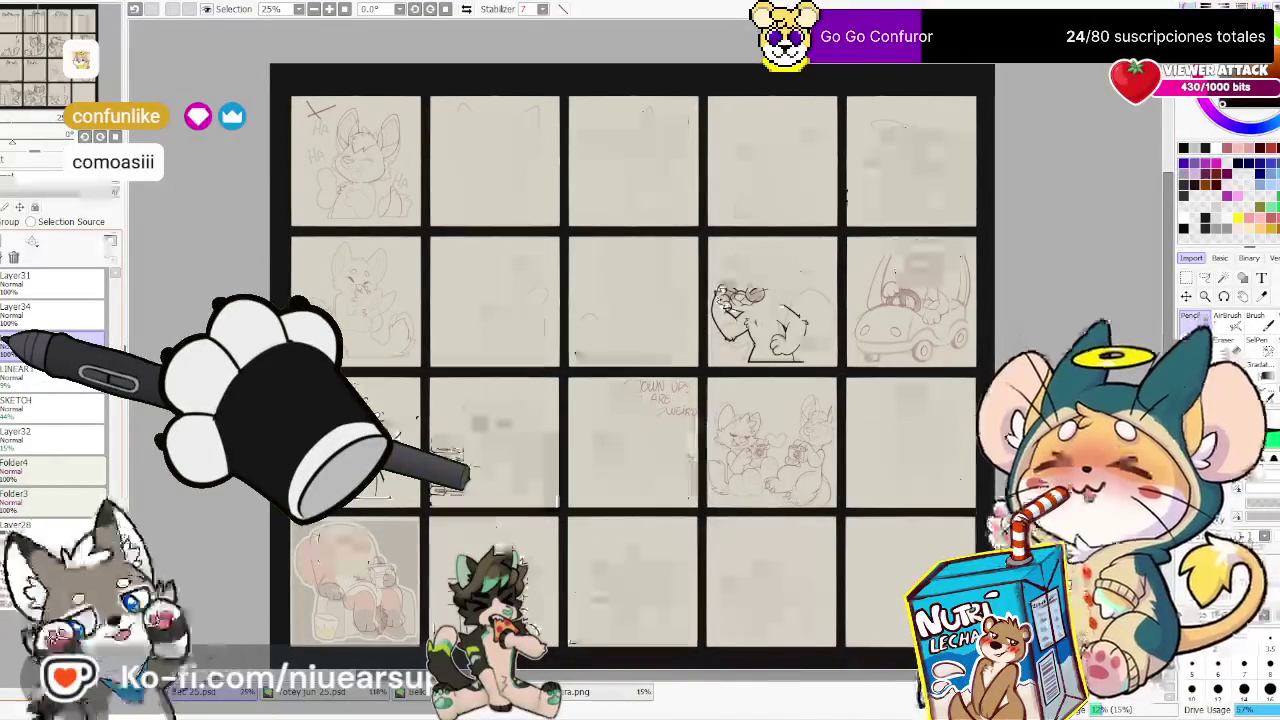
click(4, 345)
click(4, 345)
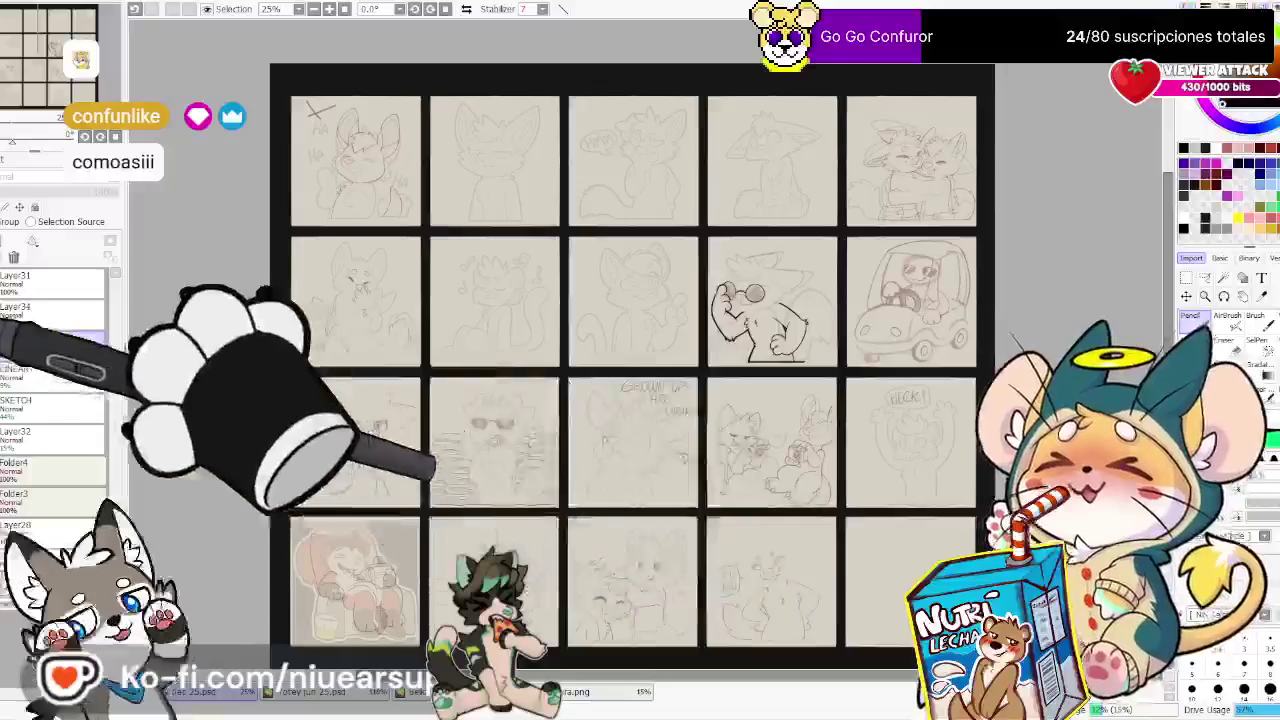
Show the lineart layer again and zoom into the glasses wolf panel
click(4, 345)
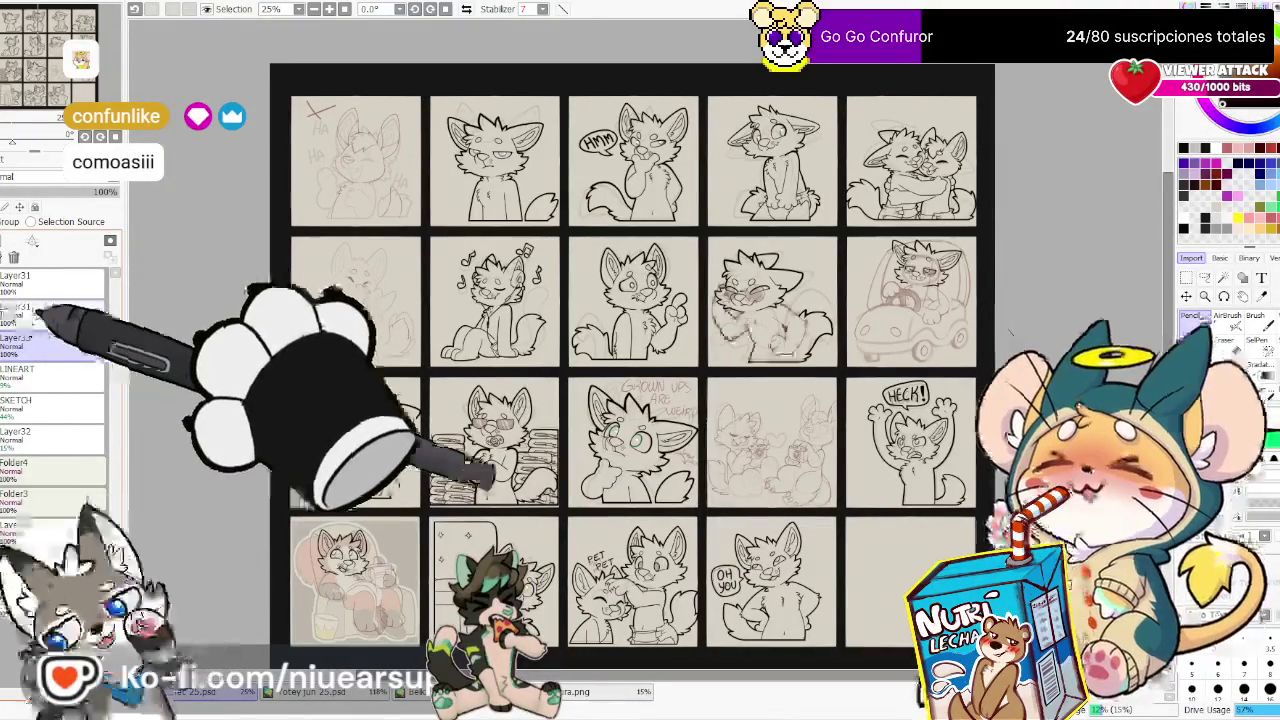
scroll(743, 290, up, 2)
scroll(665, 258, up, 2)
scroll(668, 252, up, 1)
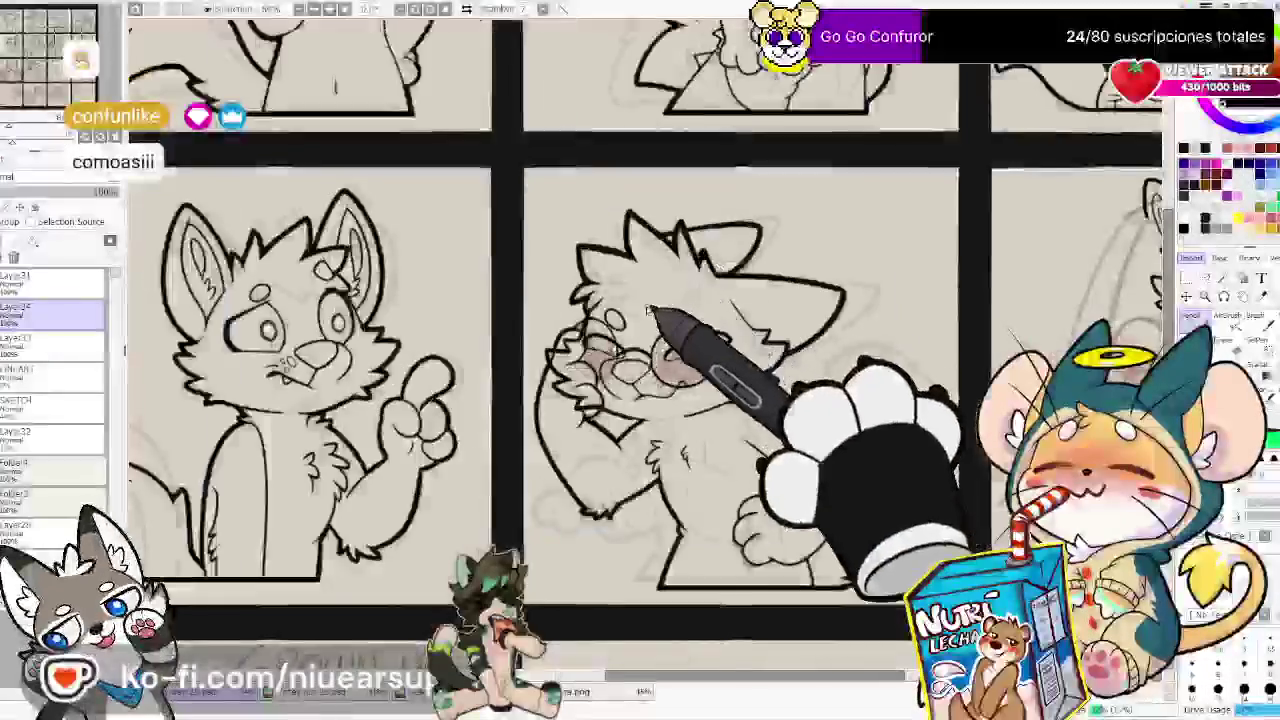
scroll(657, 243, up, 1)
scroll(520, 370, up, 1)
scroll(515, 340, up, 1)
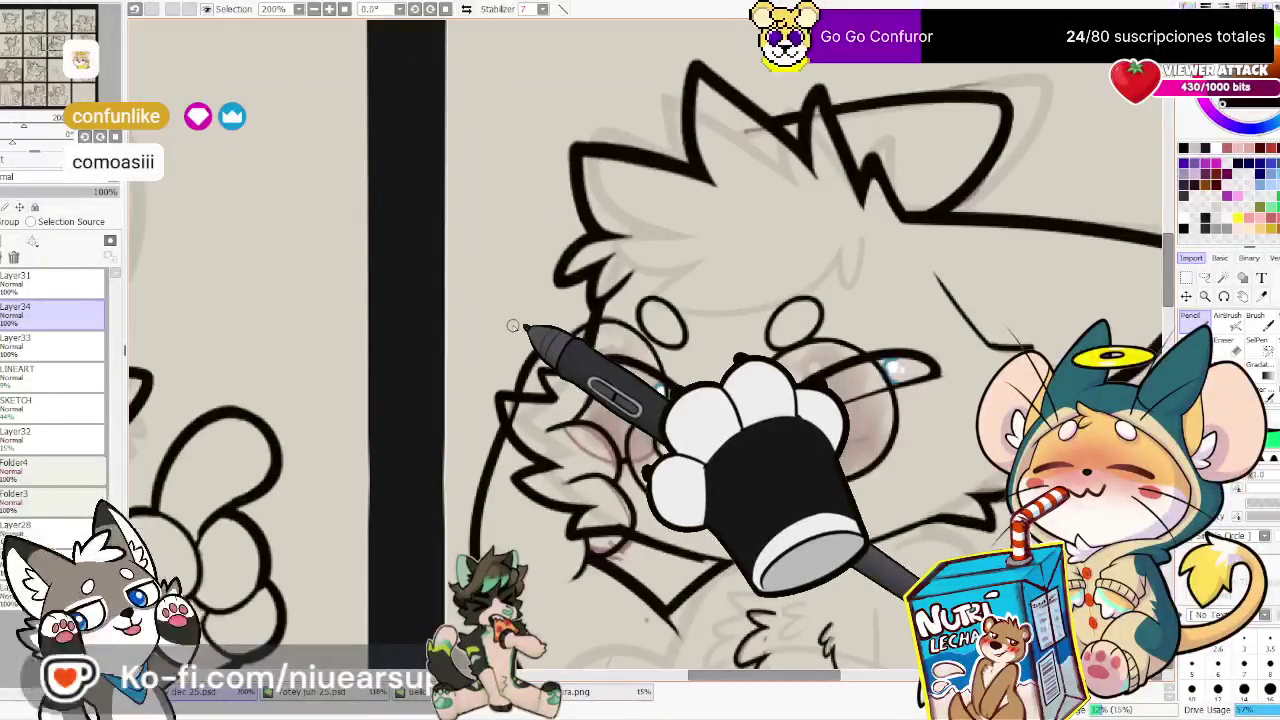
Switch to the Eraser and toggle the lineart layer's visibility to compare with the sketch
key(e)
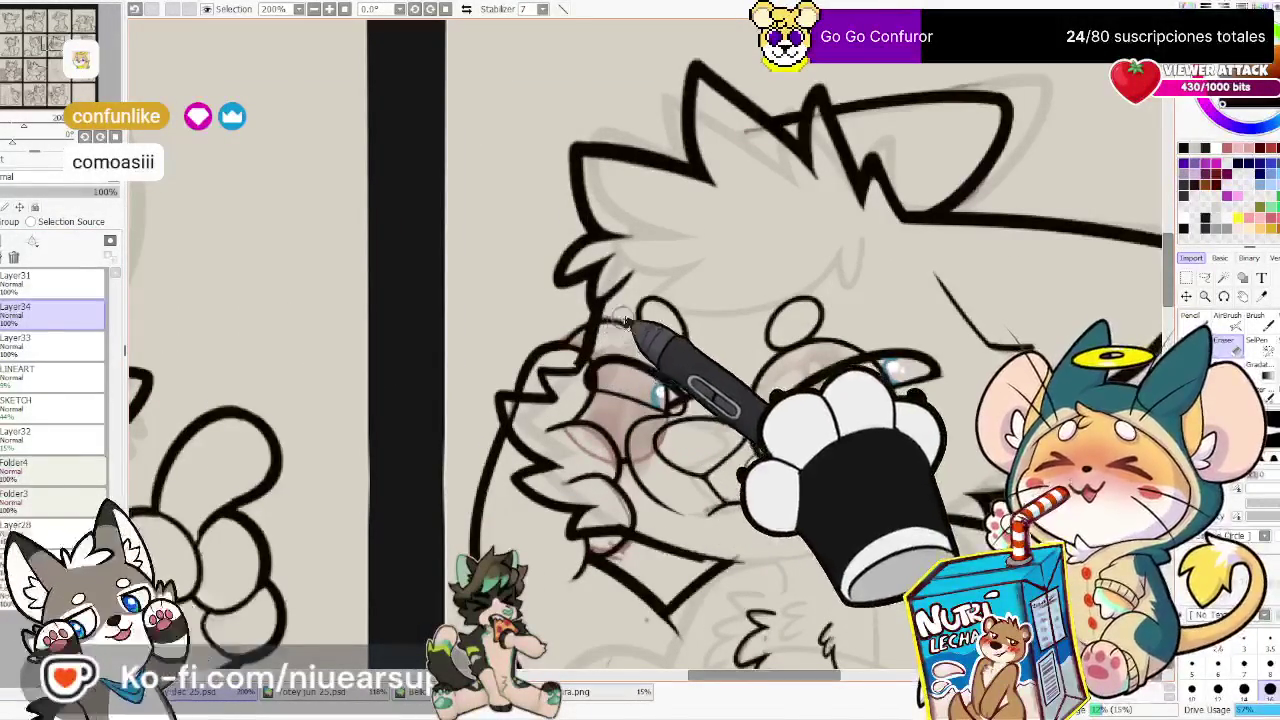
click(20, 348)
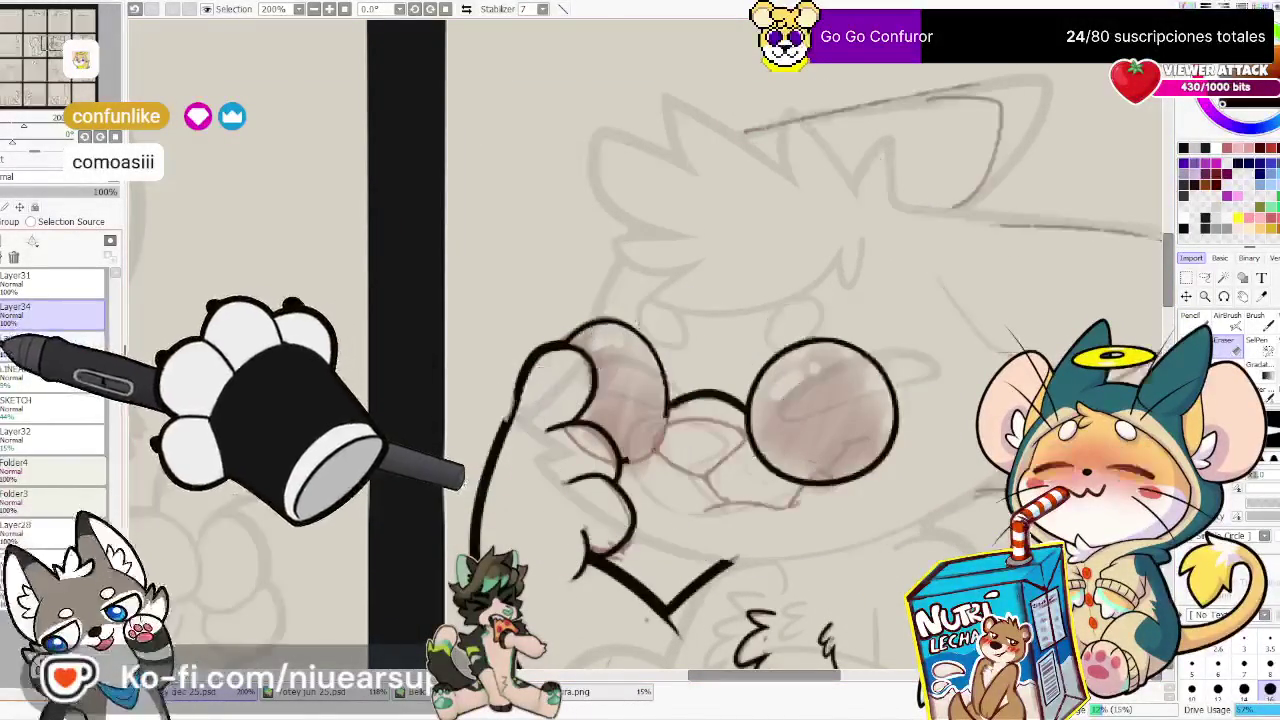
click(20, 345)
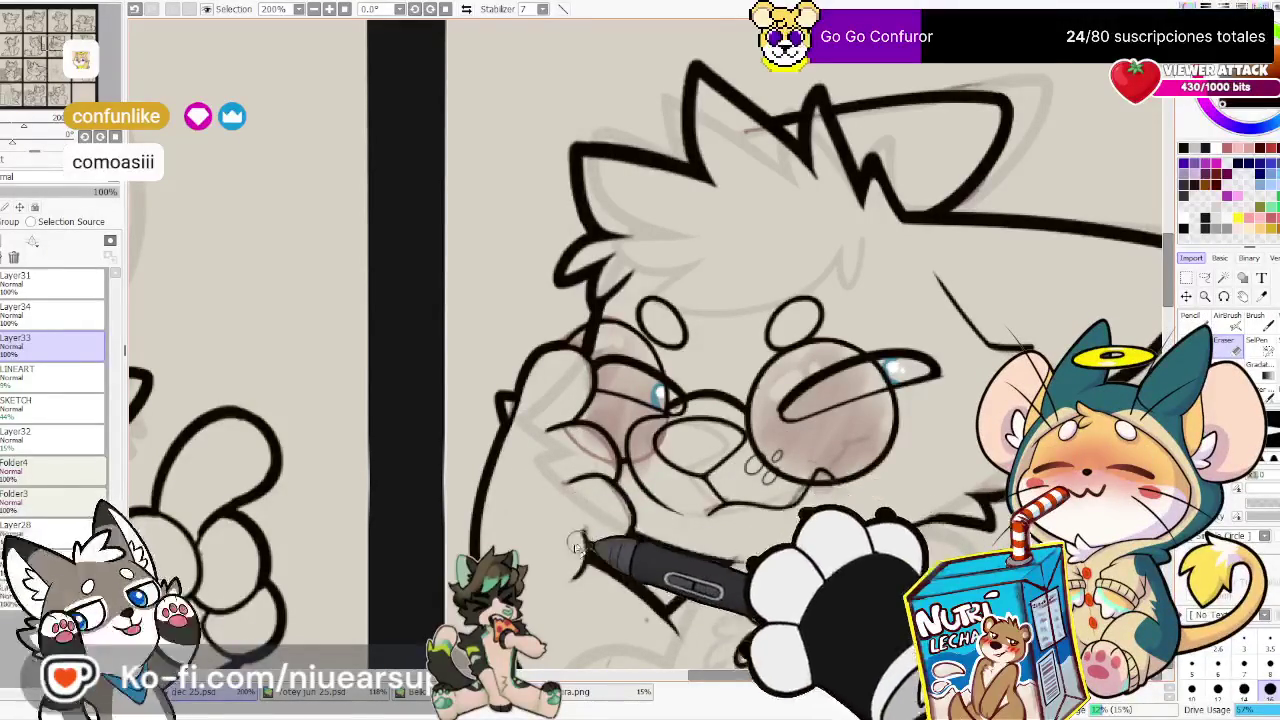
Toggle the head lineart layer off and on to check its contents
scroll(572, 440, down, 1)
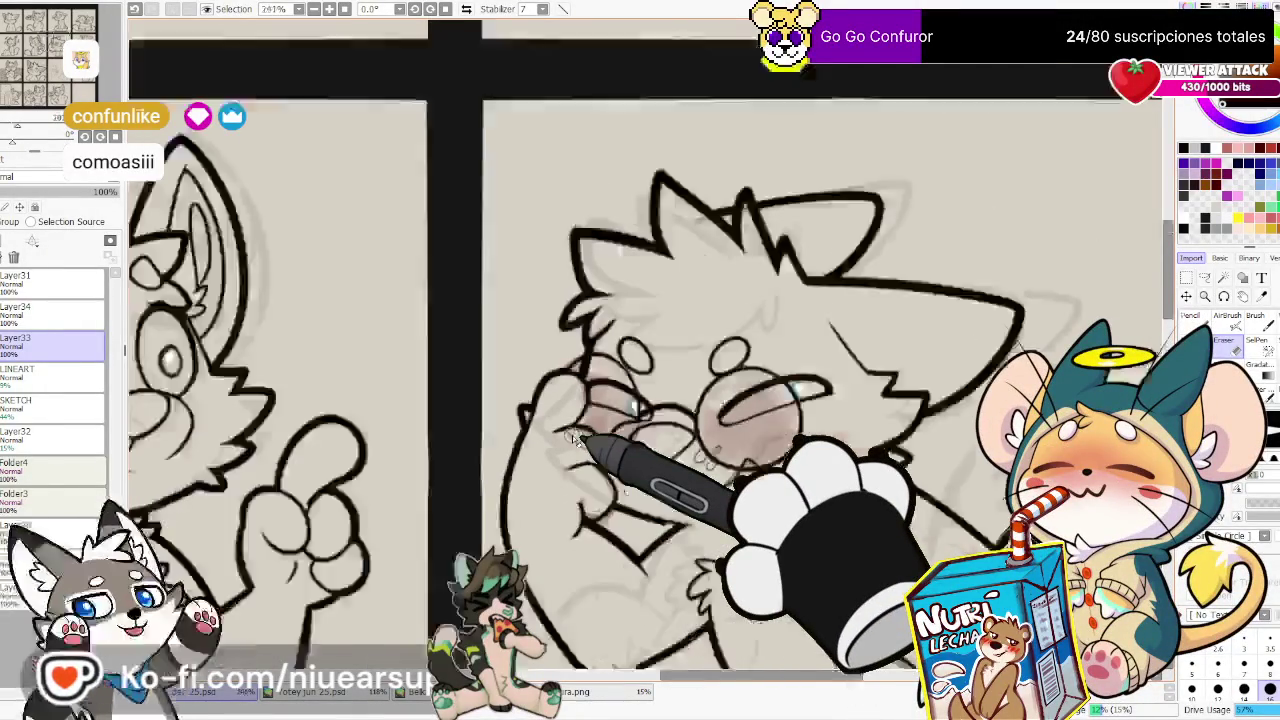
scroll(575, 435, down, 1)
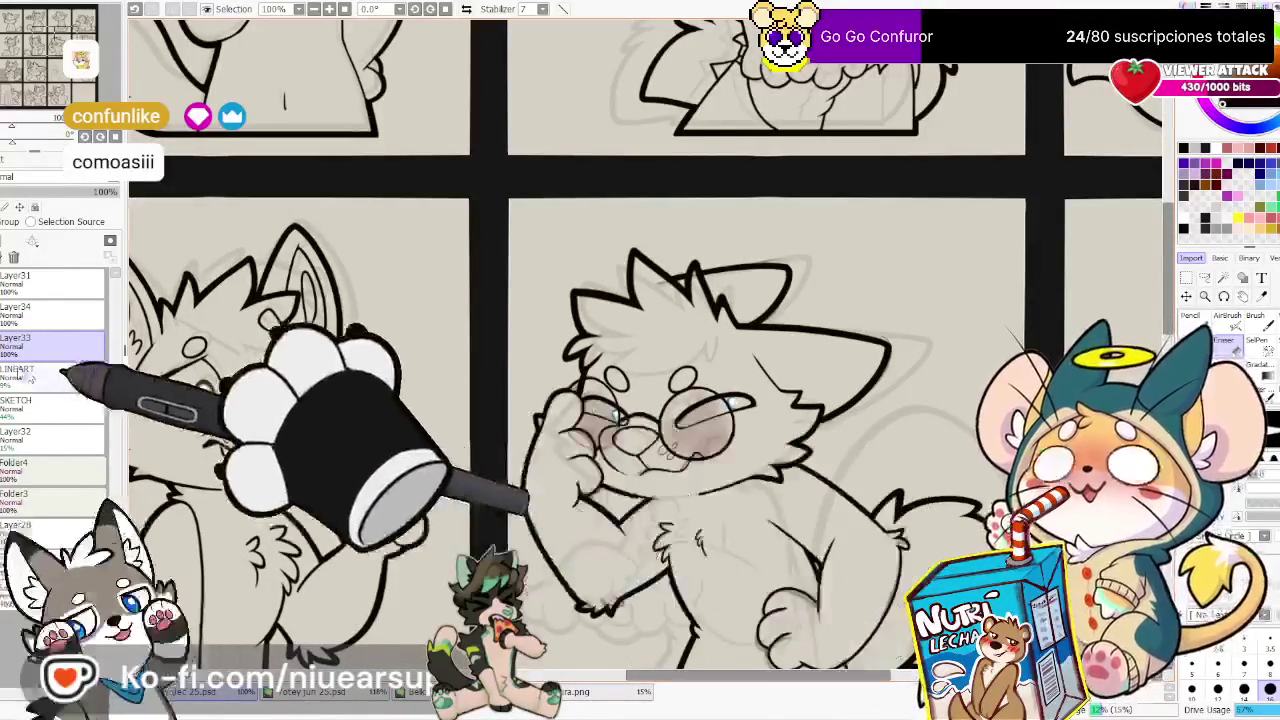
click(14, 342)
click(14, 342)
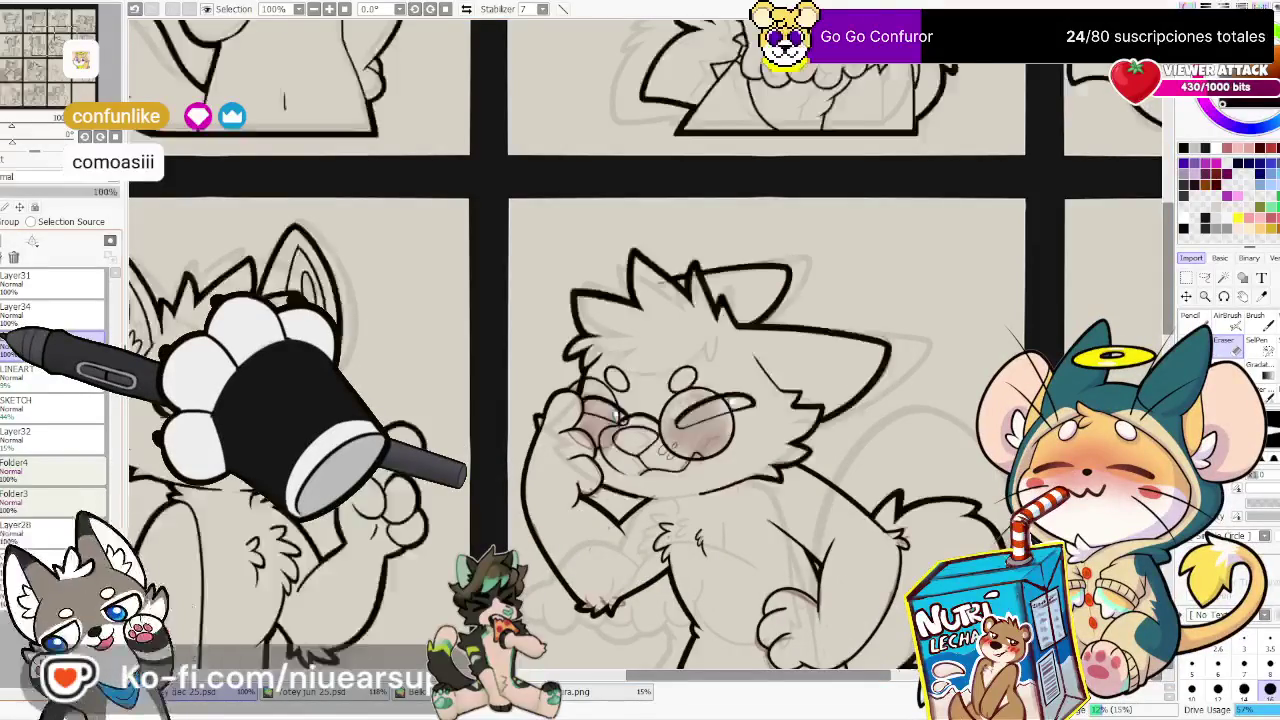
Merge Layer34 down into Layer33 and rename the ink layer LINEART
click(40, 312)
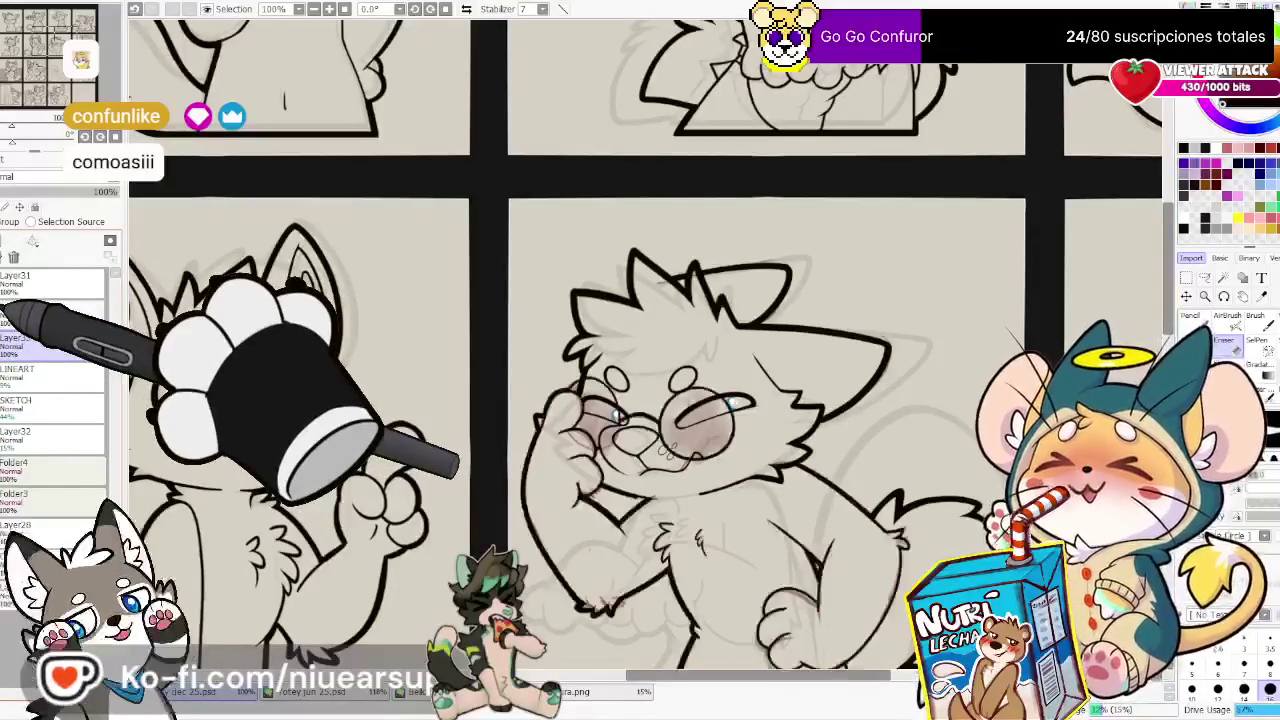
scroll(463, 388, down, 2)
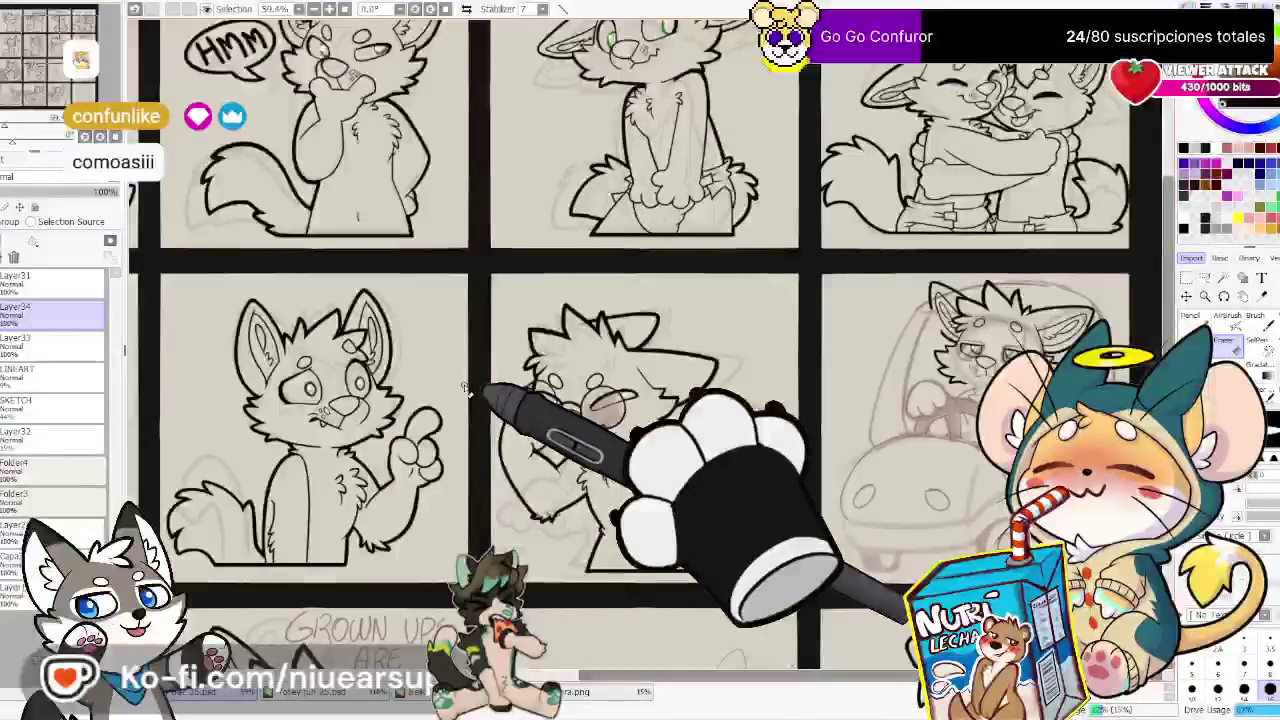
click(14, 282)
click(14, 258)
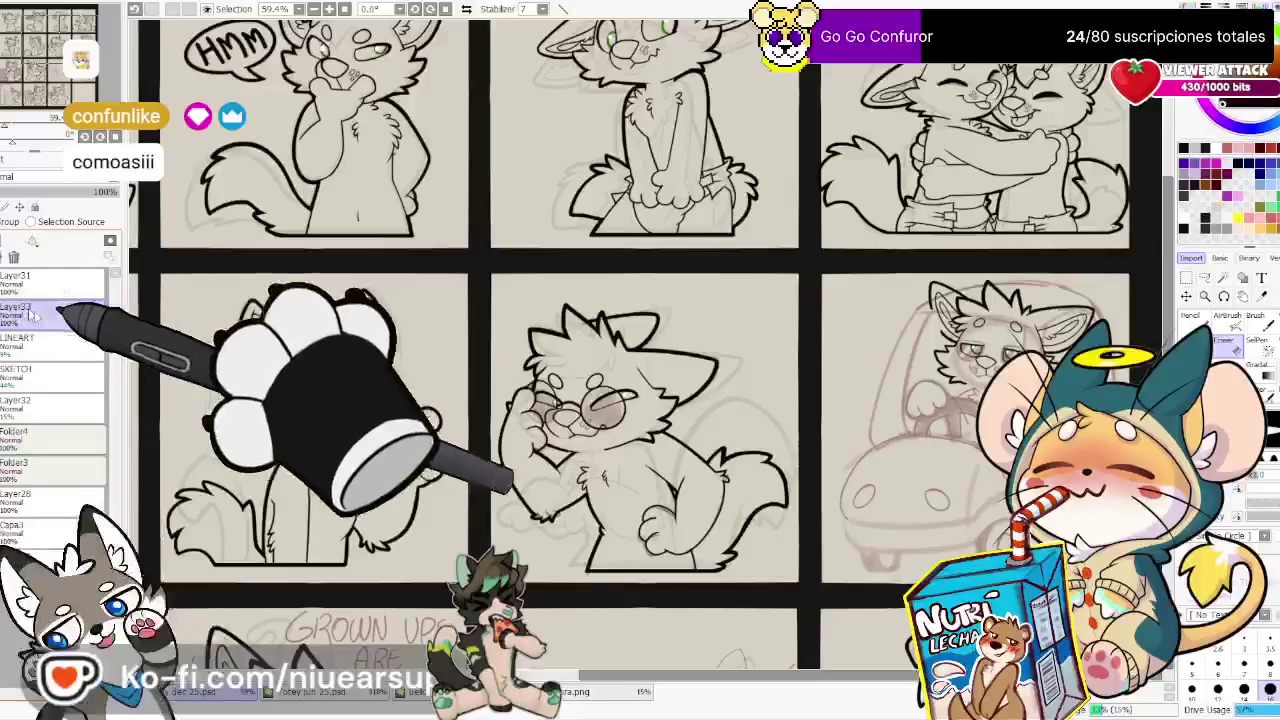
double_click(42, 319)
text(LINEART)
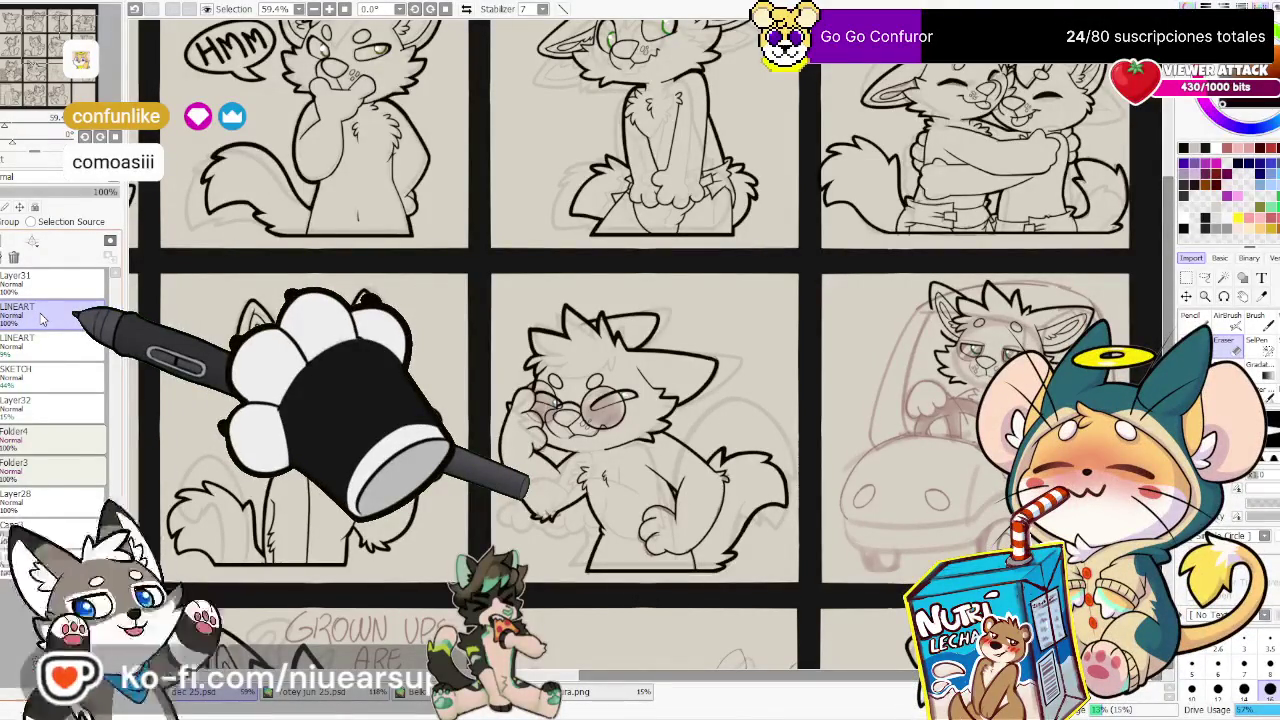
key(ctrl+minus)
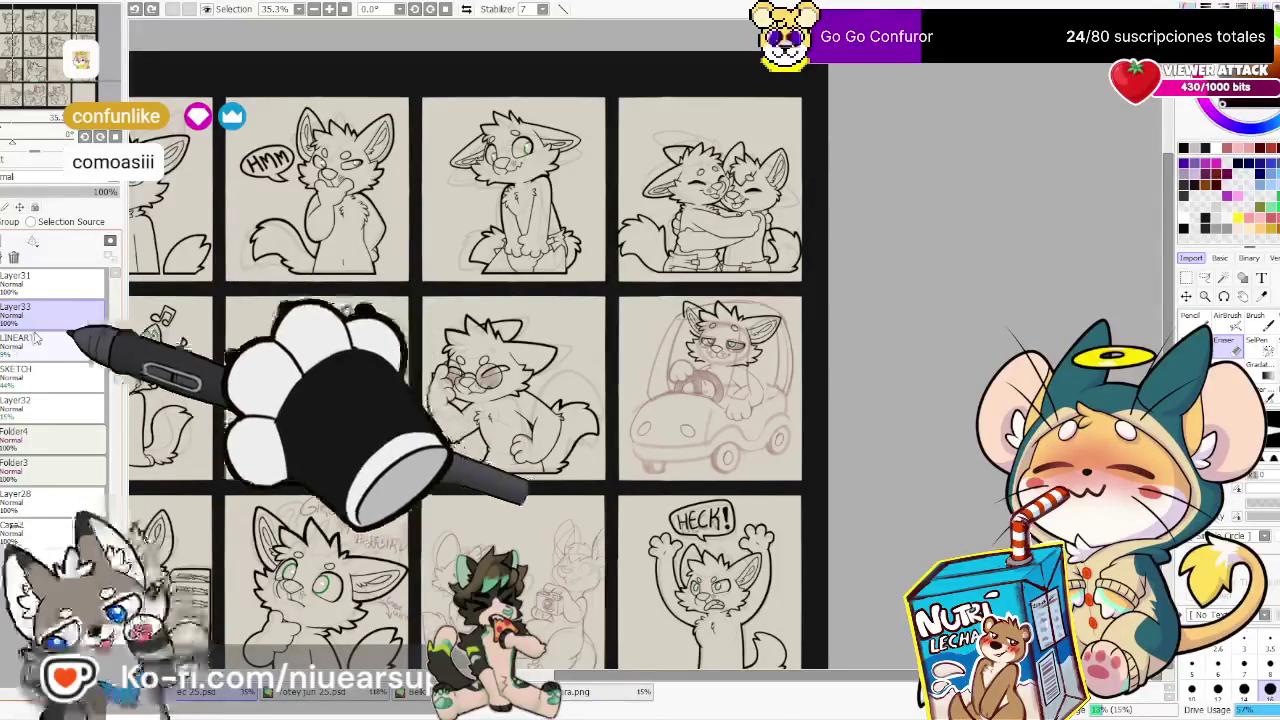
Discard an accidental new layer and zoom out until all twenty sticker panels show
key(ctrl+shift+n)
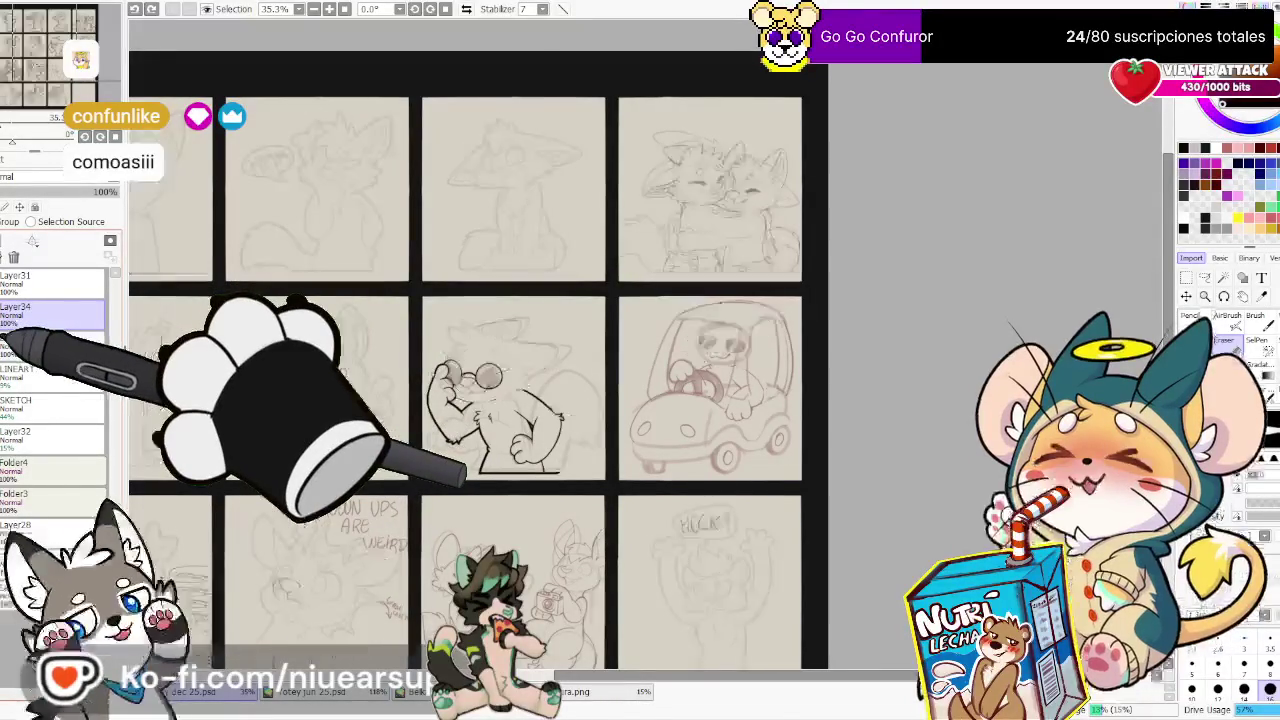
key(ctrl+z)
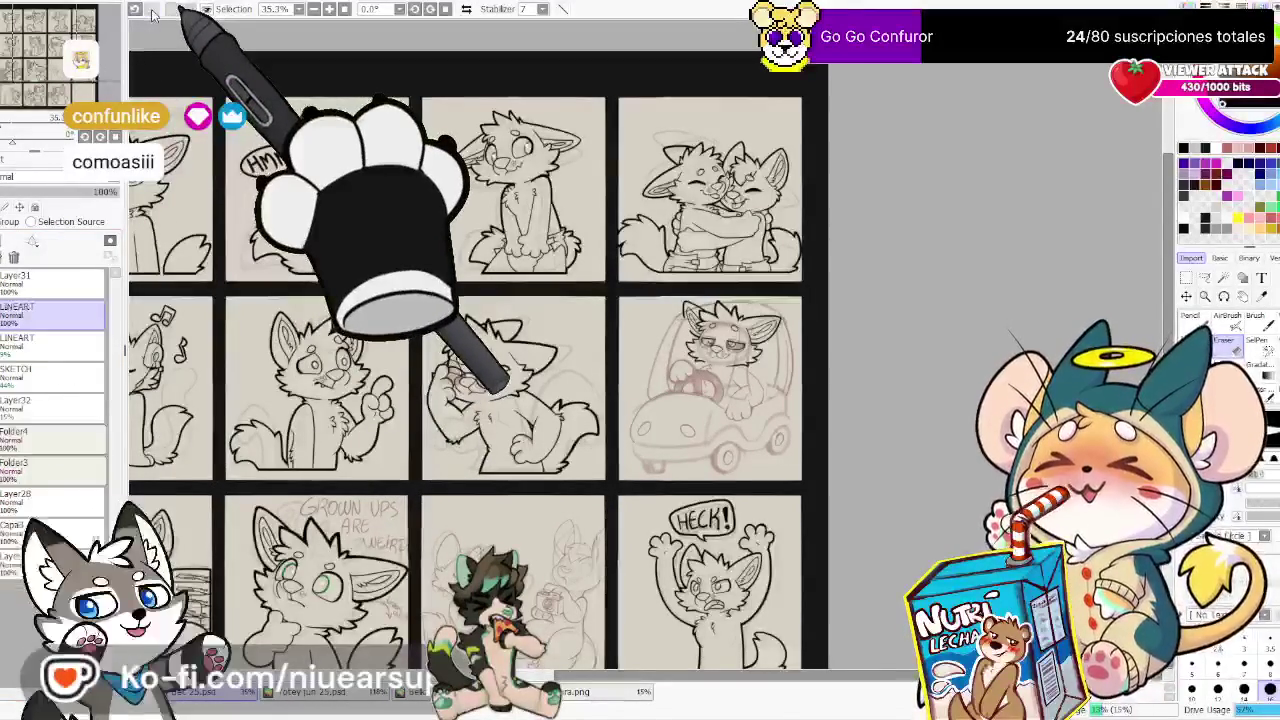
drag(450, 350, 650, 342)
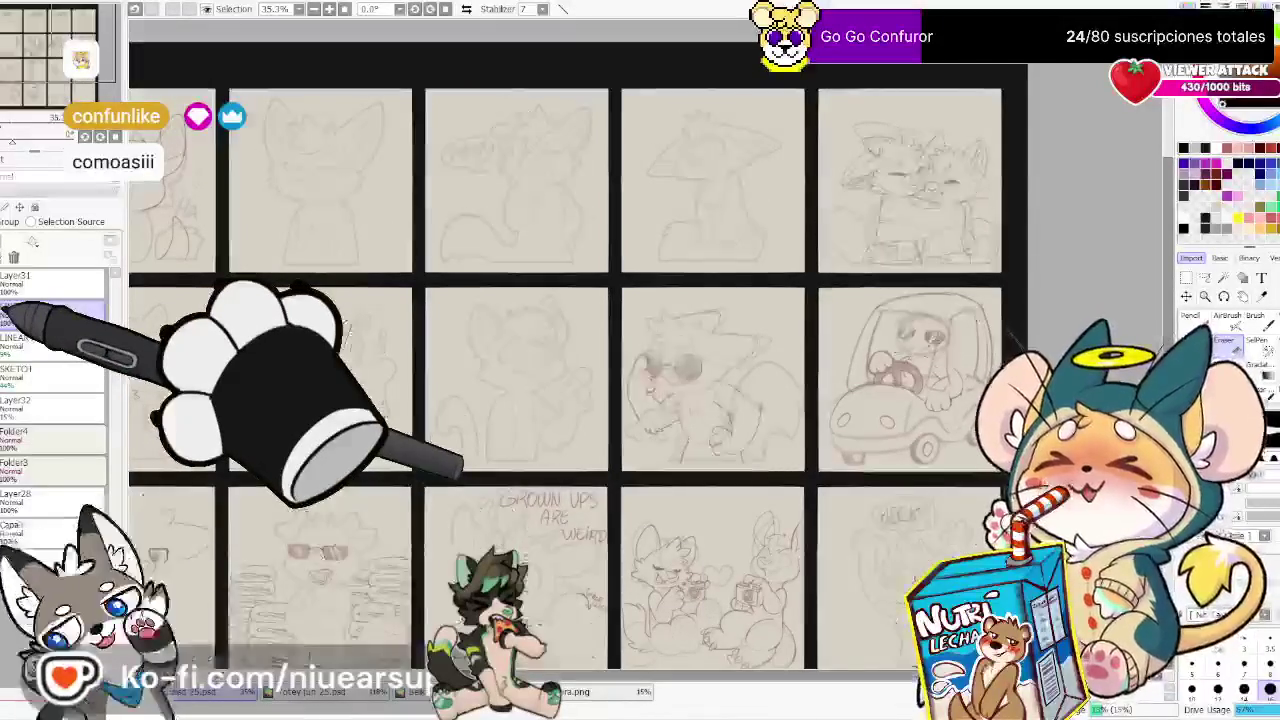
scroll(520, 432, down, 2)
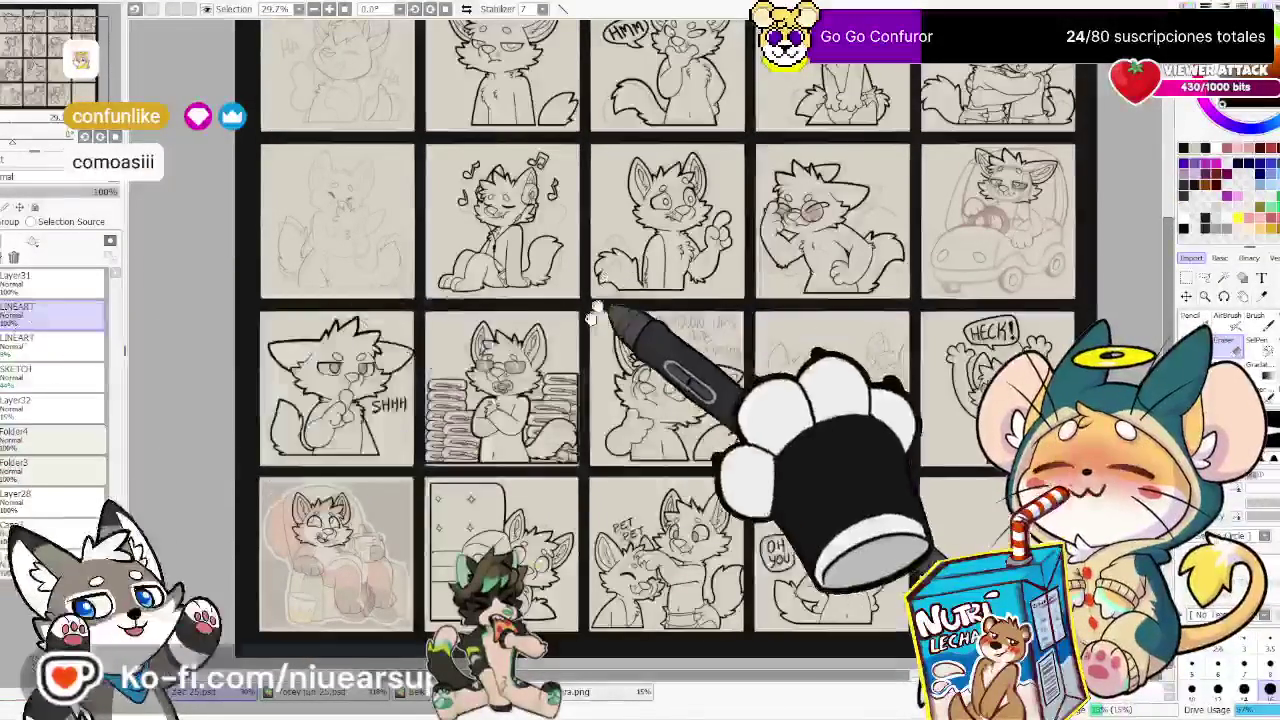
scroll(197, 362, up, 3)
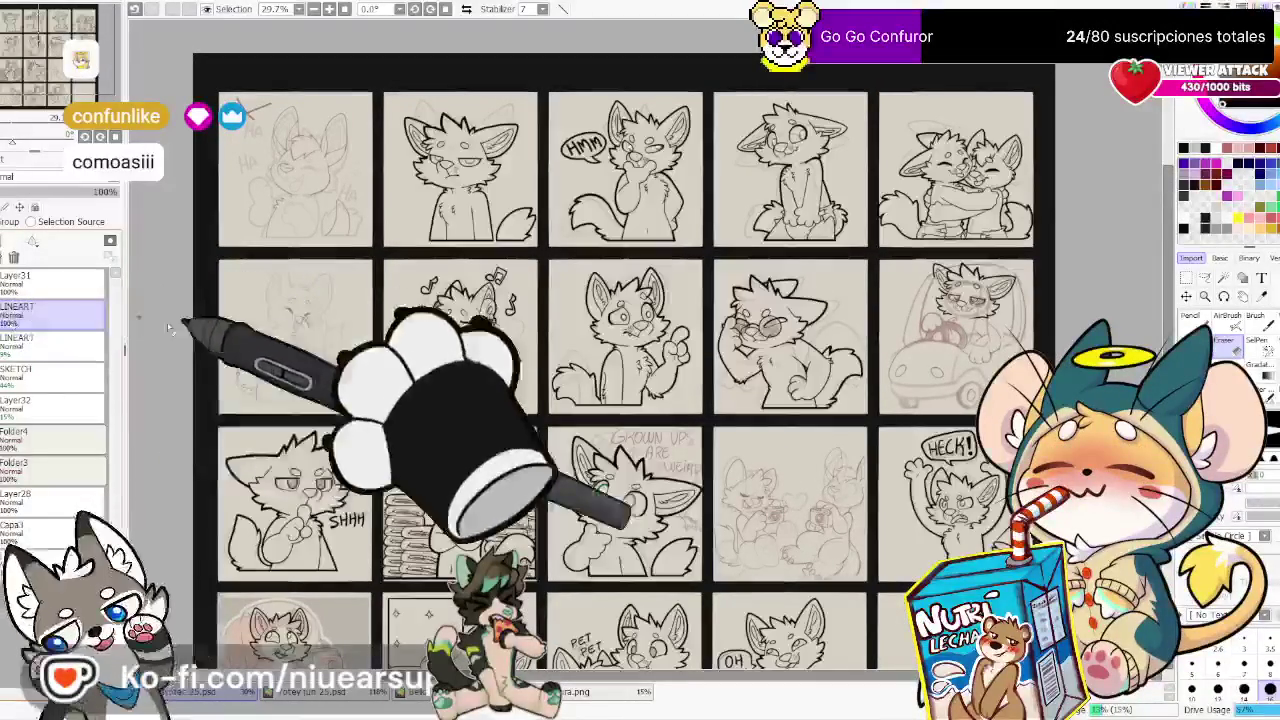
scroll(262, 345, down, 1)
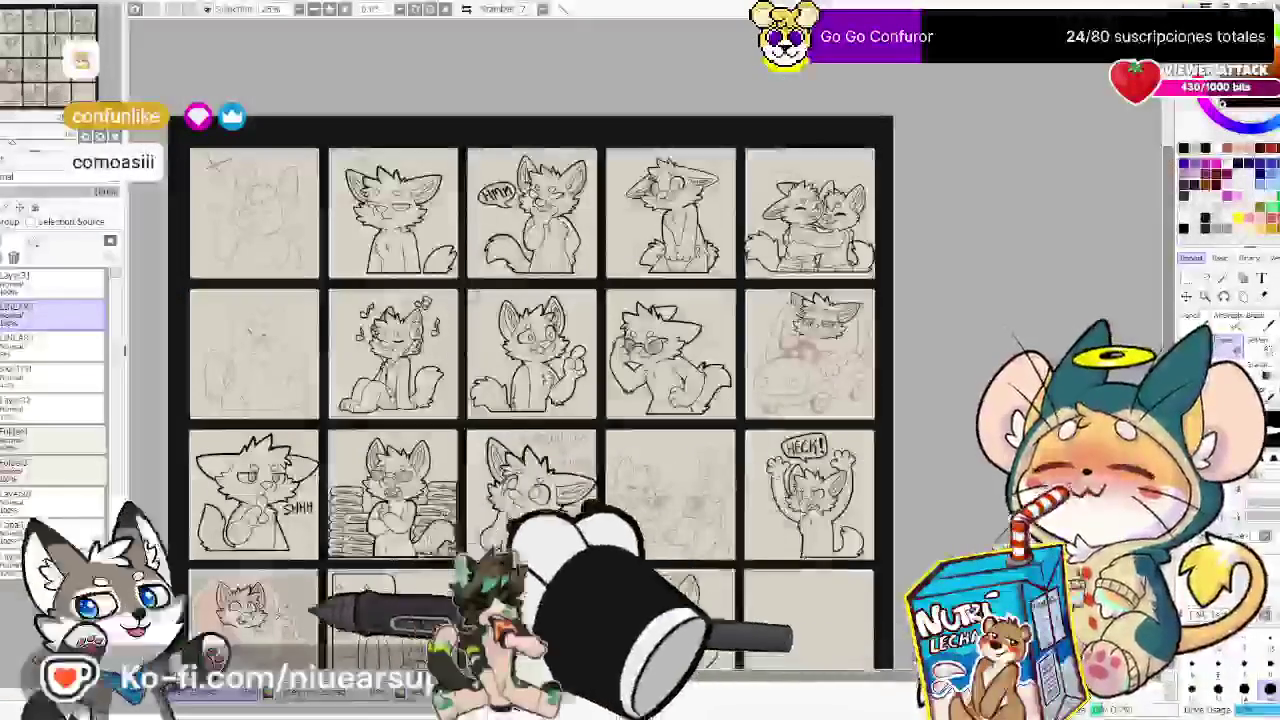
scroll(280, 520, up, 3)
scroll(385, 313, down, 4)
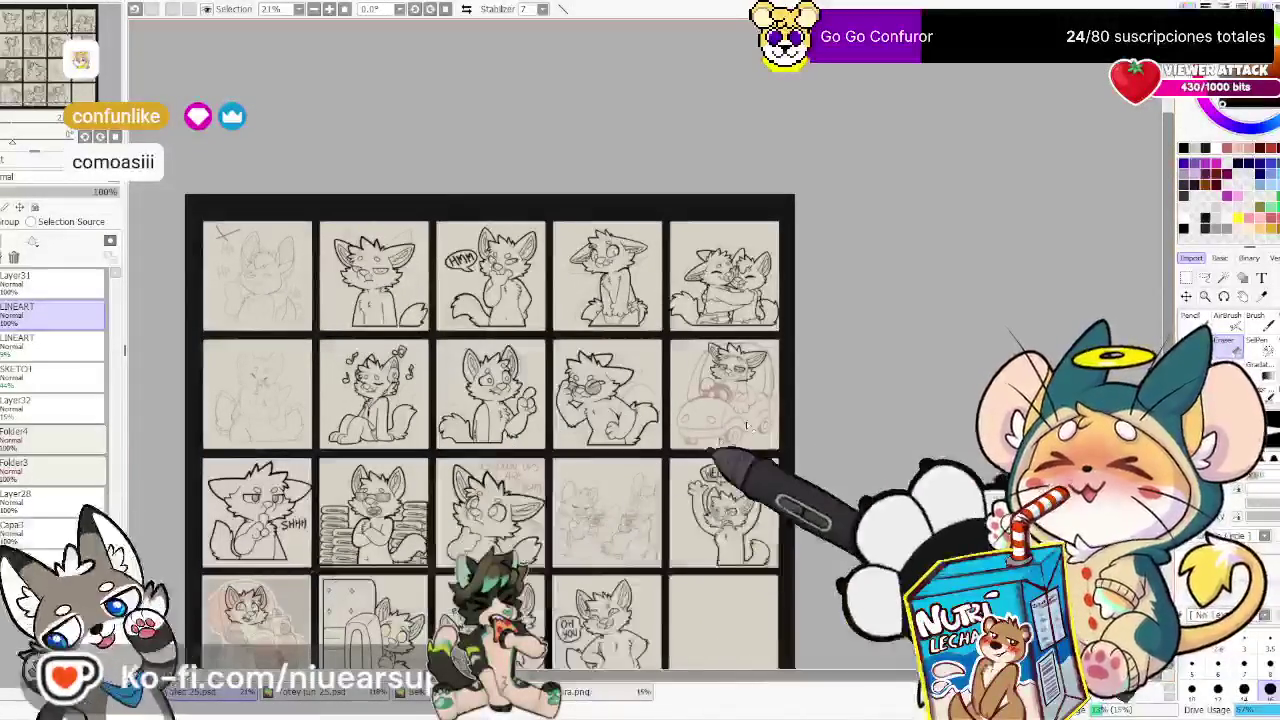
drag(347, 385, 393, 290)
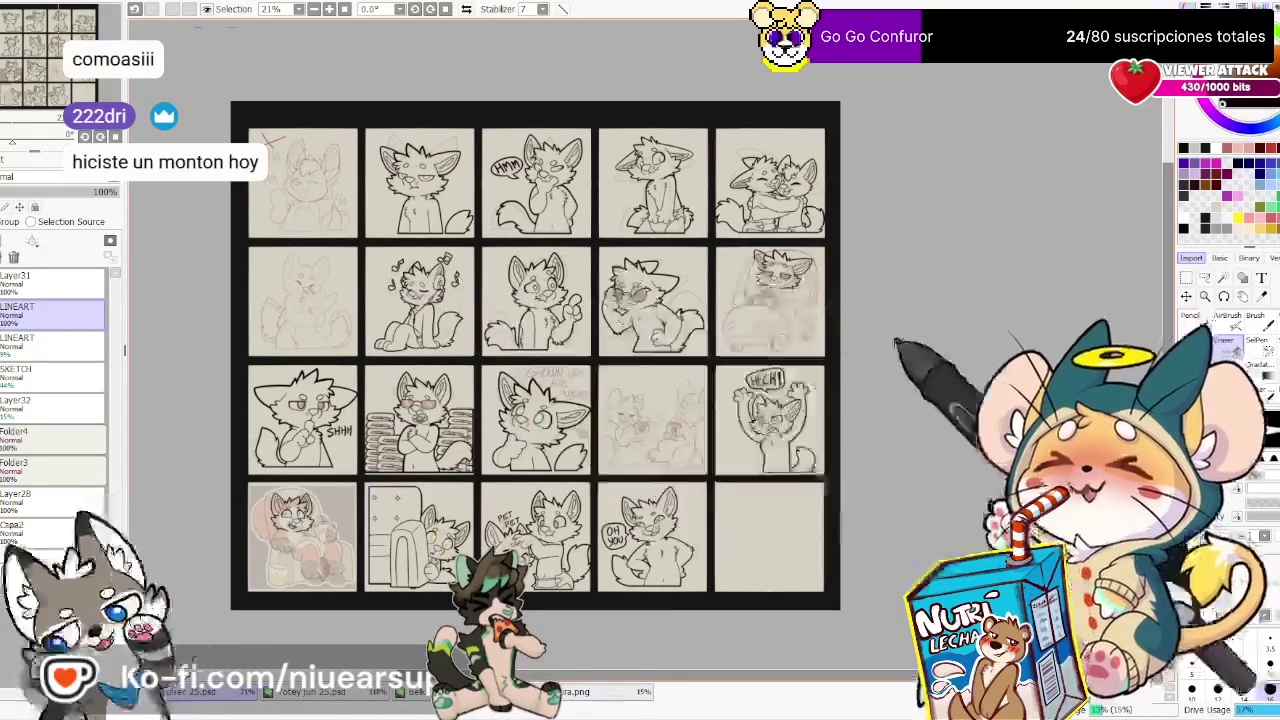
Zoom in and out to review the sticker panels, ending with the whole page in view
scroll(800, 290, up, 2)
scroll(790, 285, down, 2)
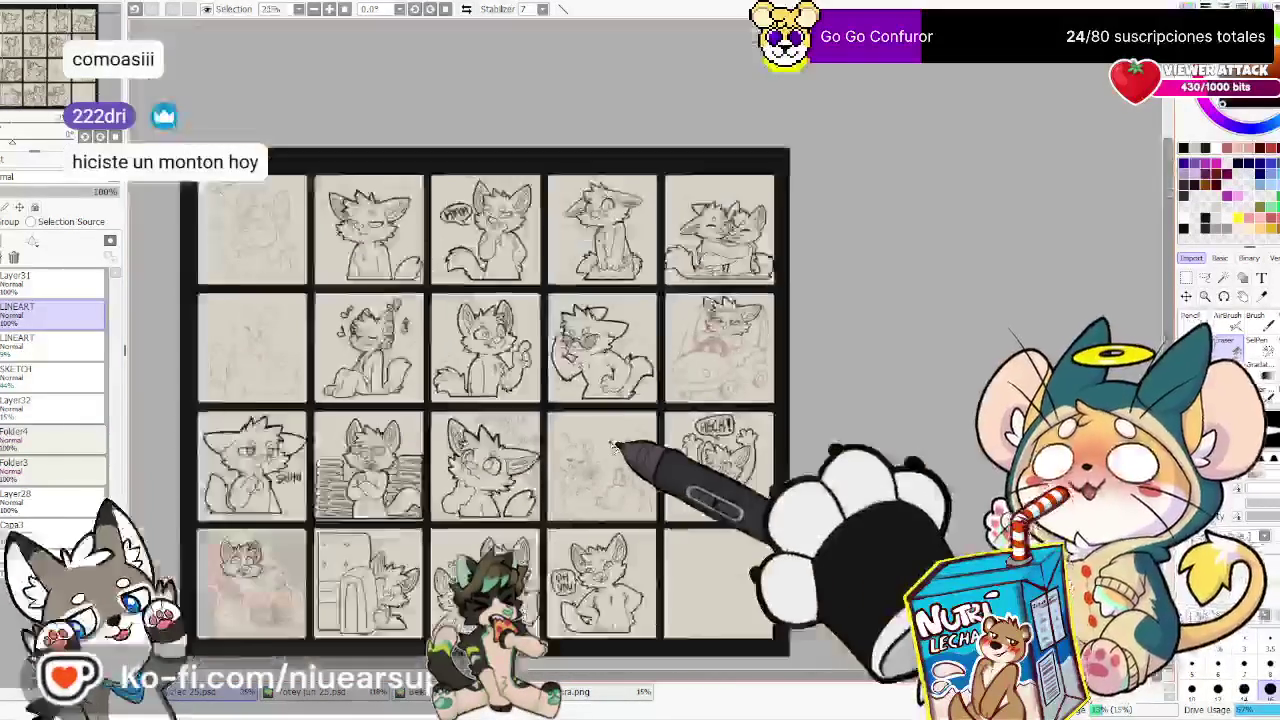
scroll(780, 320, up, 1)
scroll(695, 385, up, 1)
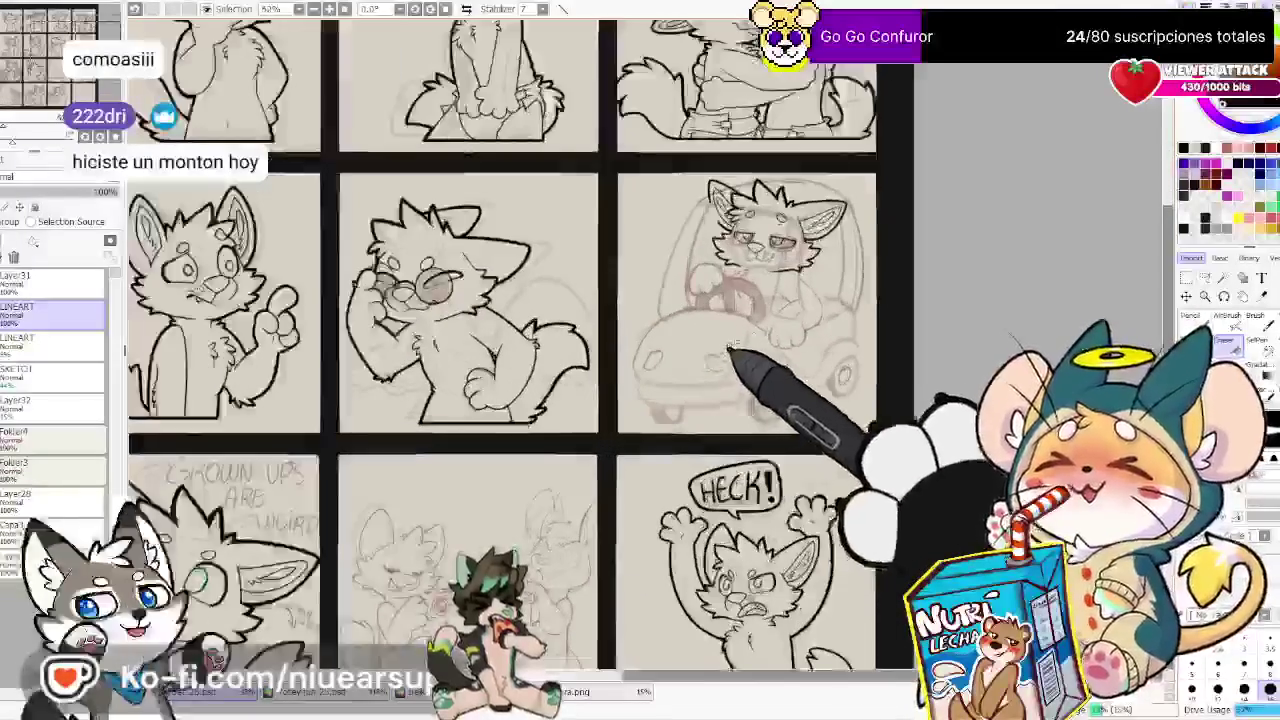
scroll(760, 490, up, 1)
scroll(590, 460, down, 1)
scroll(520, 565, up, 1)
scroll(527, 630, down, 3)
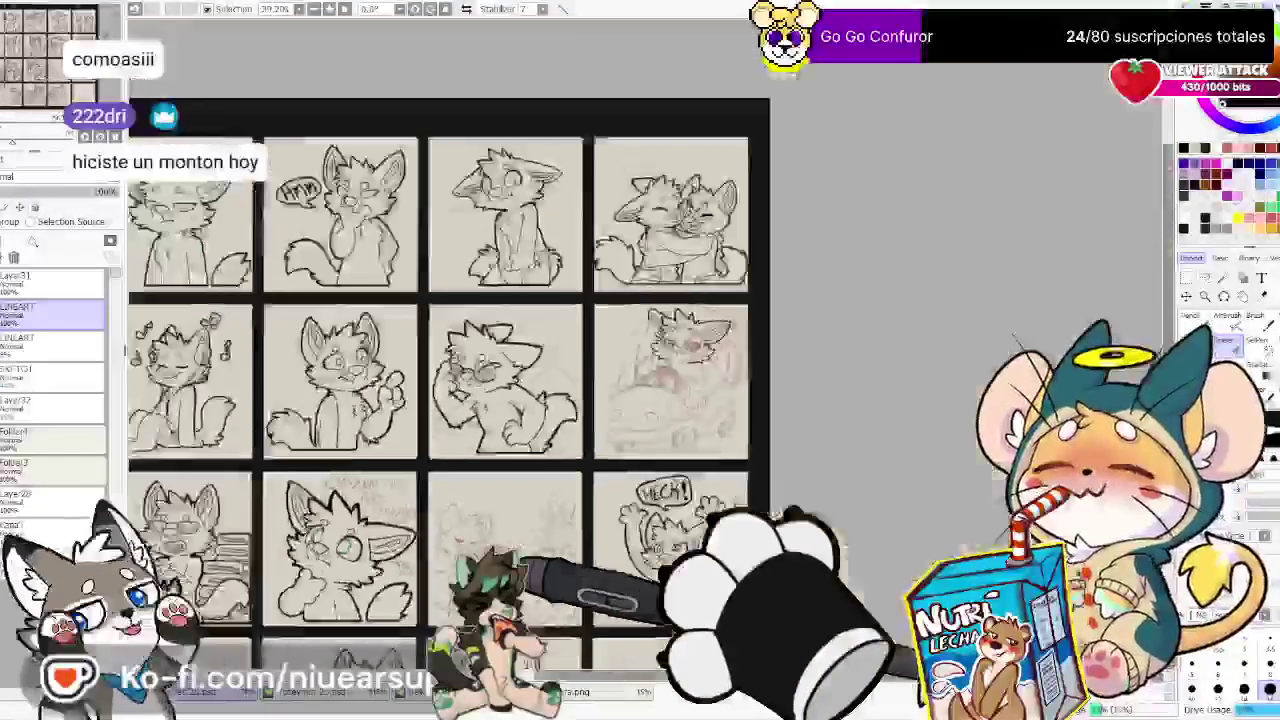
scroll(737, 509, up, 3)
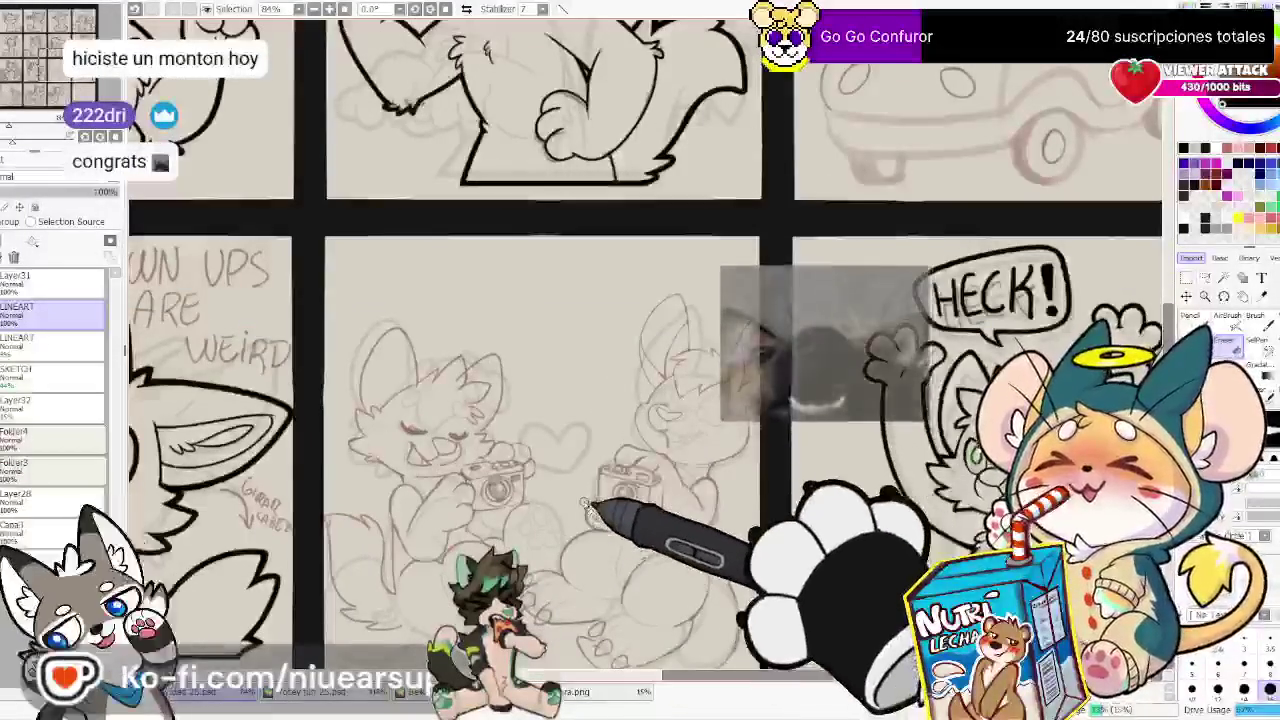
scroll(580, 525, down, 1)
scroll(572, 530, down, 2)
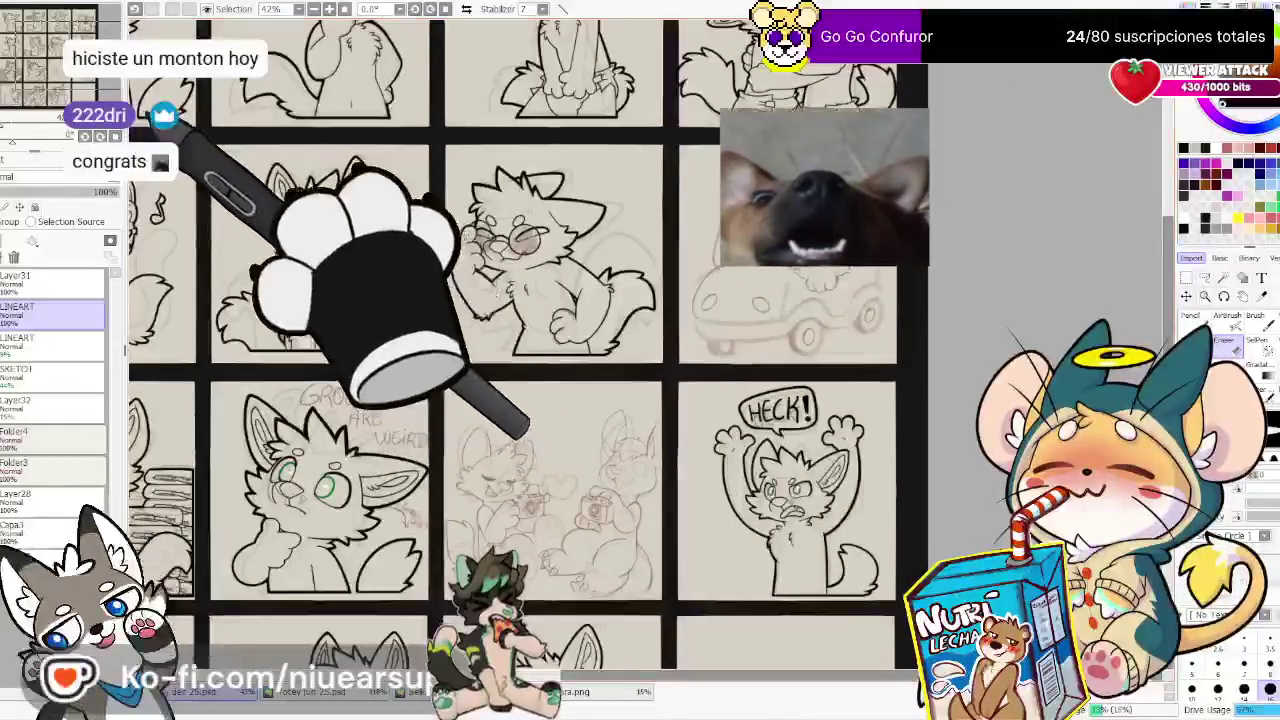
scroll(215, 140, up, 1)
scroll(180, 115, down, 1)
scroll(285, 92, up, 1)
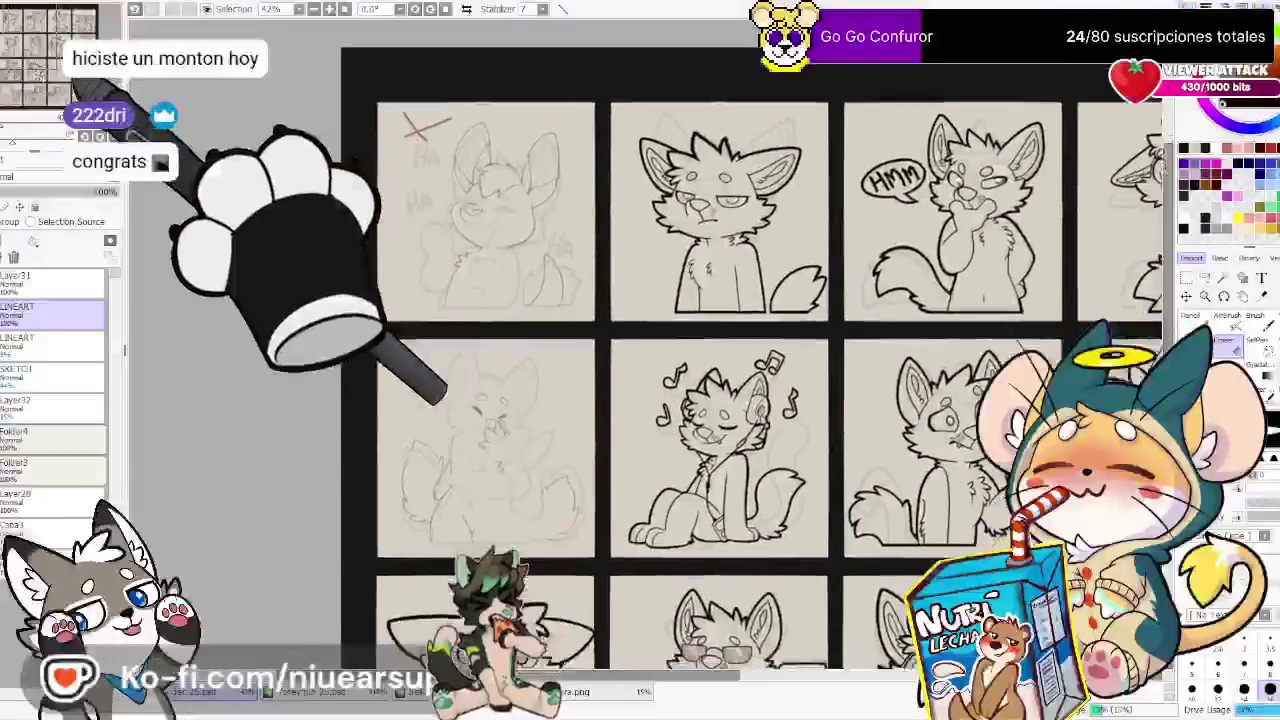
scroll(285, 92, up, 2)
scroll(682, 358, up, 1)
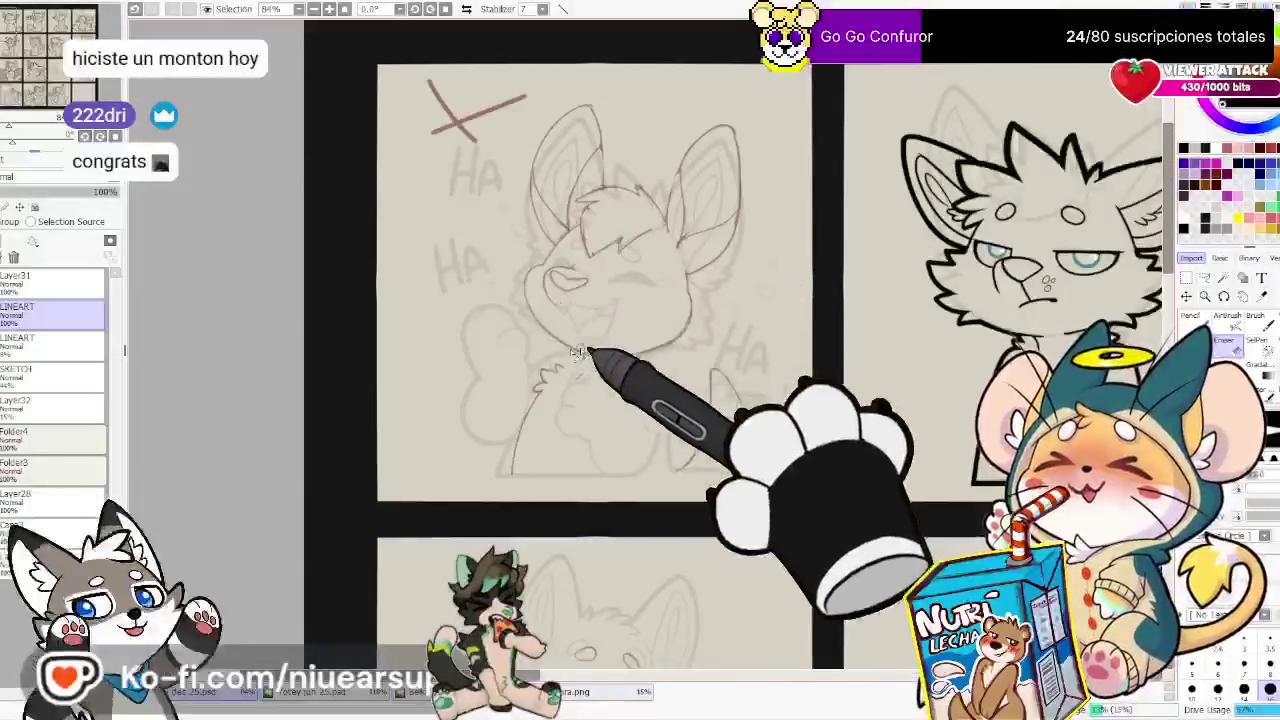
scroll(545, 330, down, 4)
scroll(430, 392, down, 4)
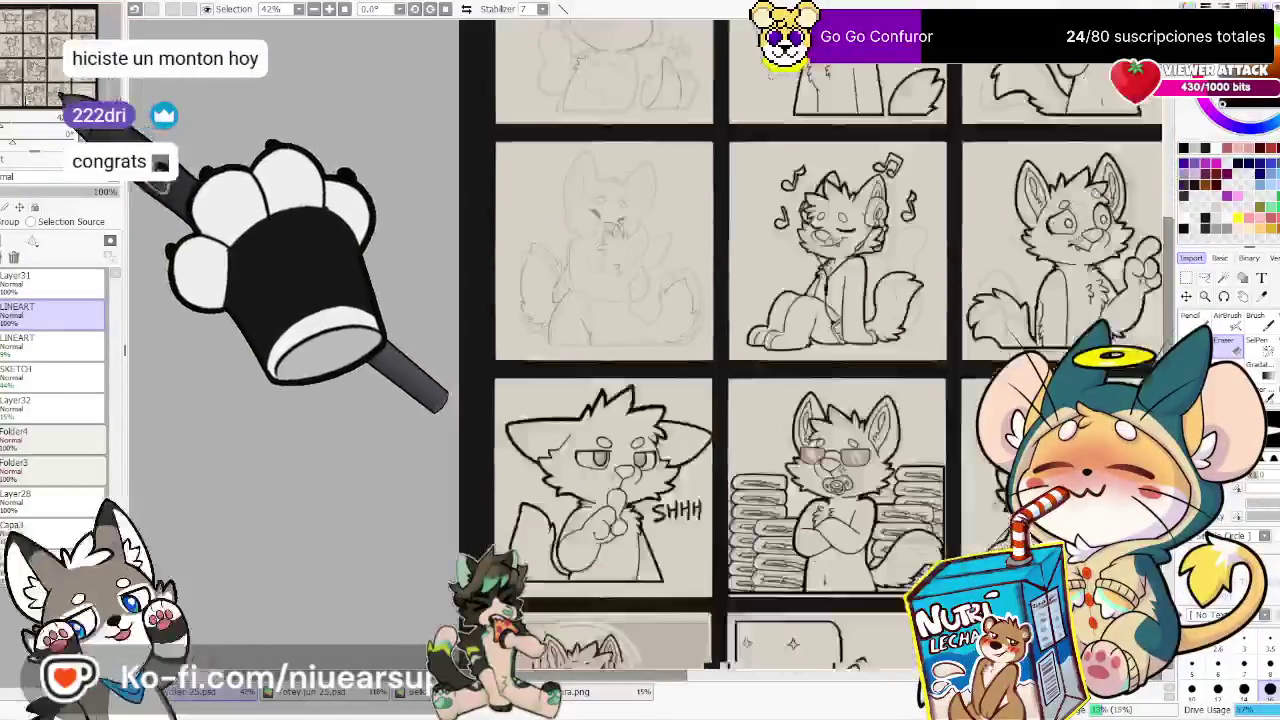
scroll(430, 392, down, 2)
scroll(588, 583, up, 5)
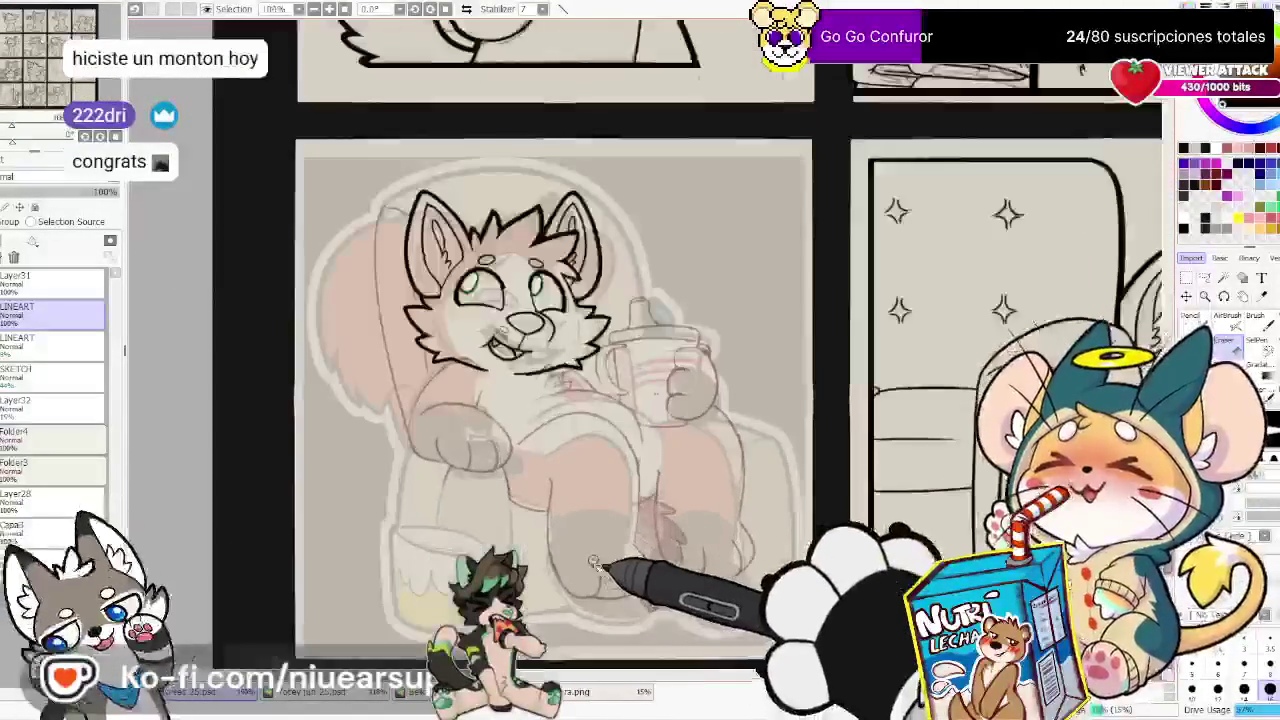
scroll(586, 560, up, 1)
scroll(586, 551, down, 3)
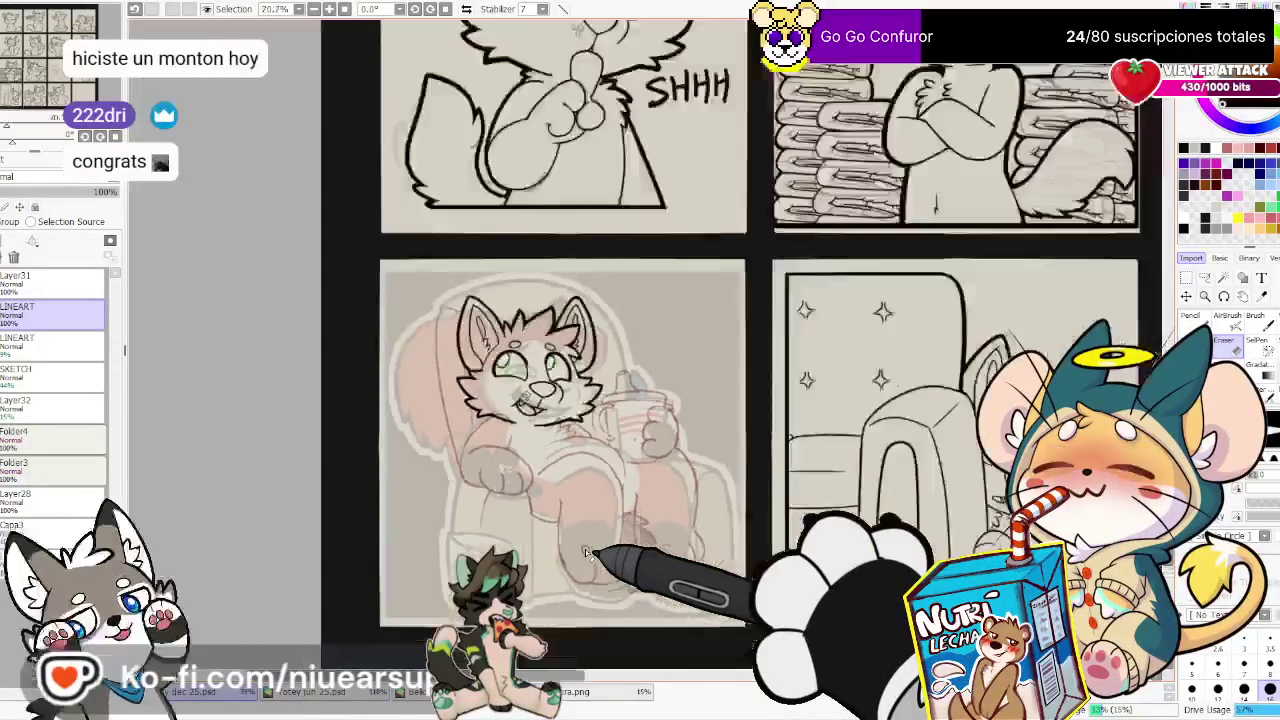
scroll(457, 514, down, 3)
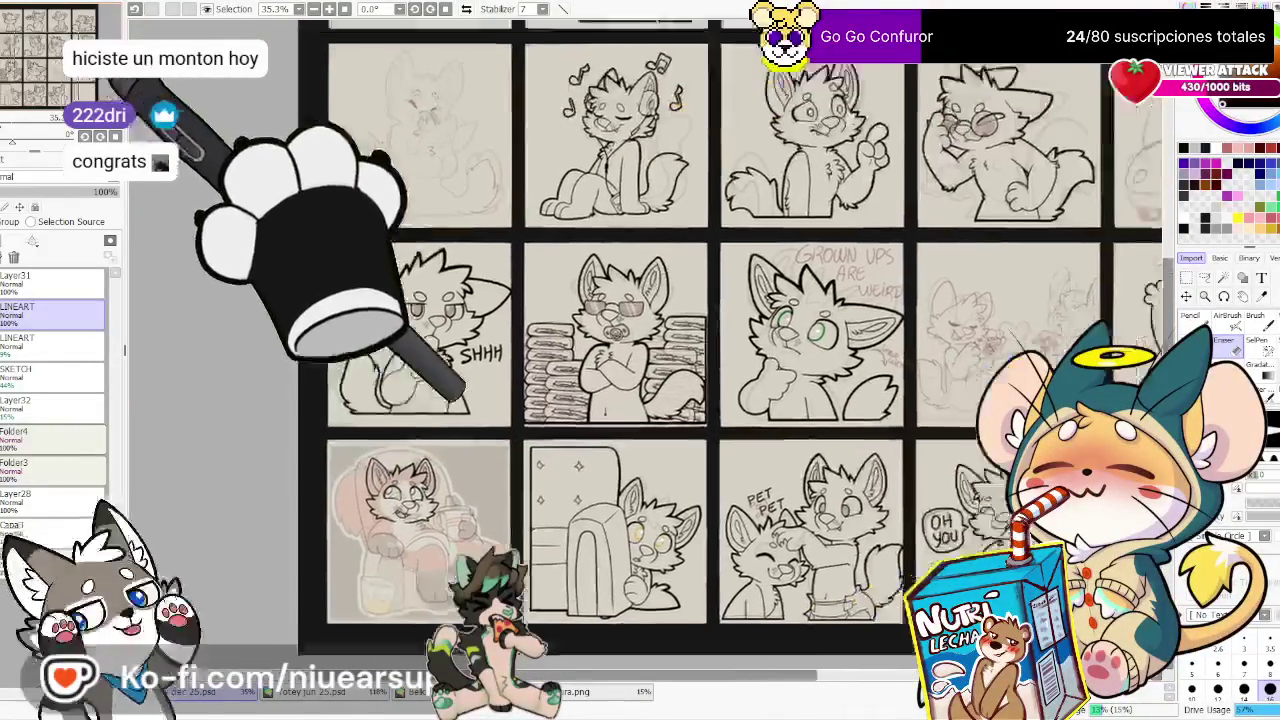
scroll(201, 128, down, 2)
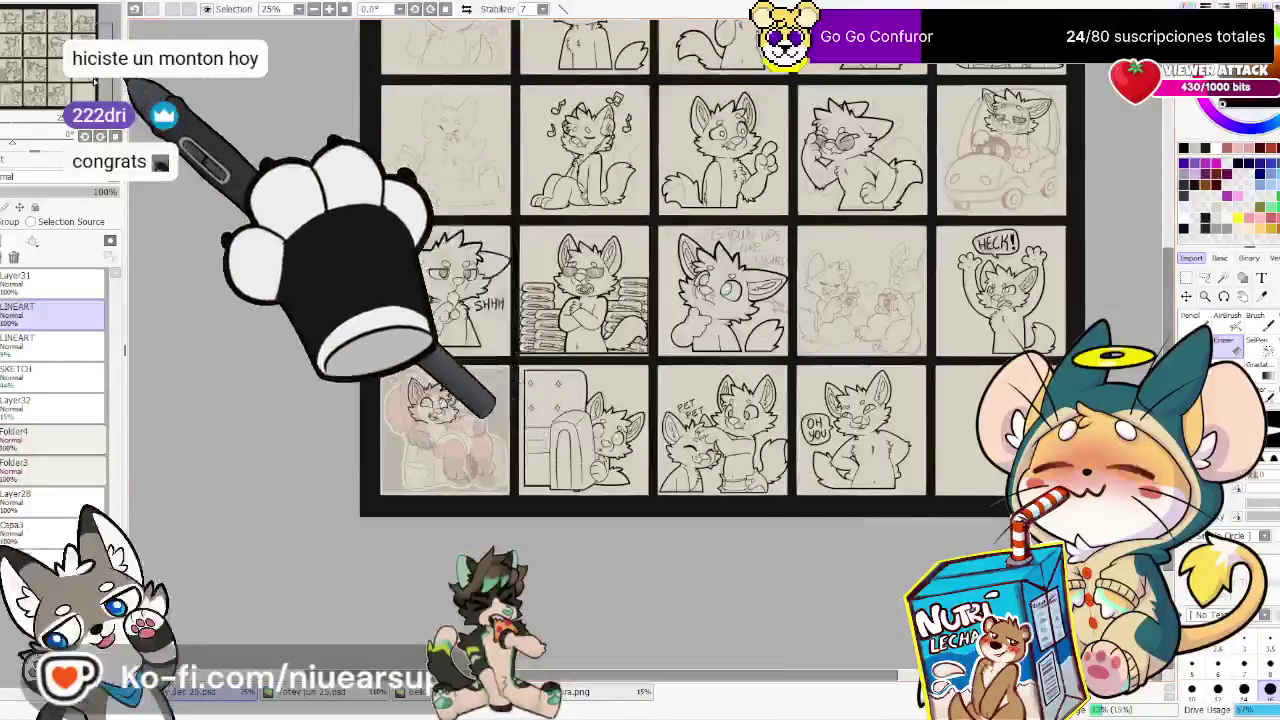
drag(201, 128, 285, 240)
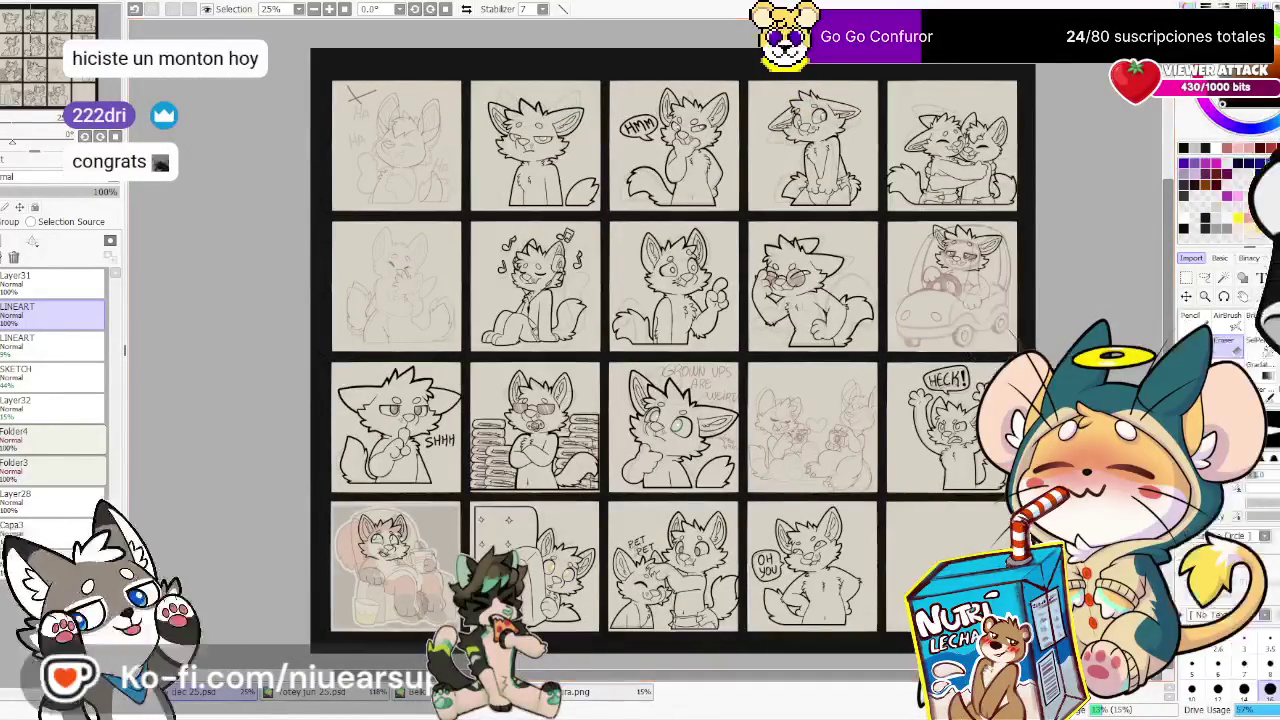
Close censura.png and Yotey jun 25.psd without saving, reaching BelkaSavi marz.psd's save prompt
key(ctrl+w)
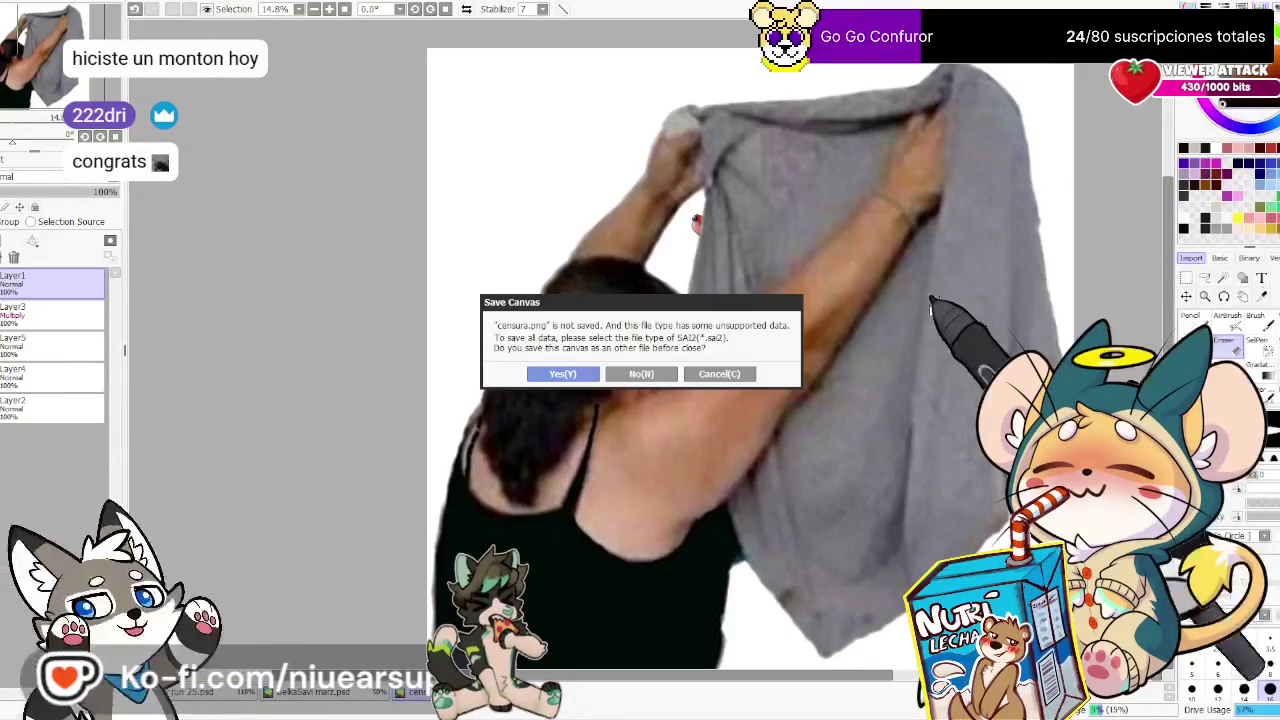
click(664, 375)
key(ctrl+w)
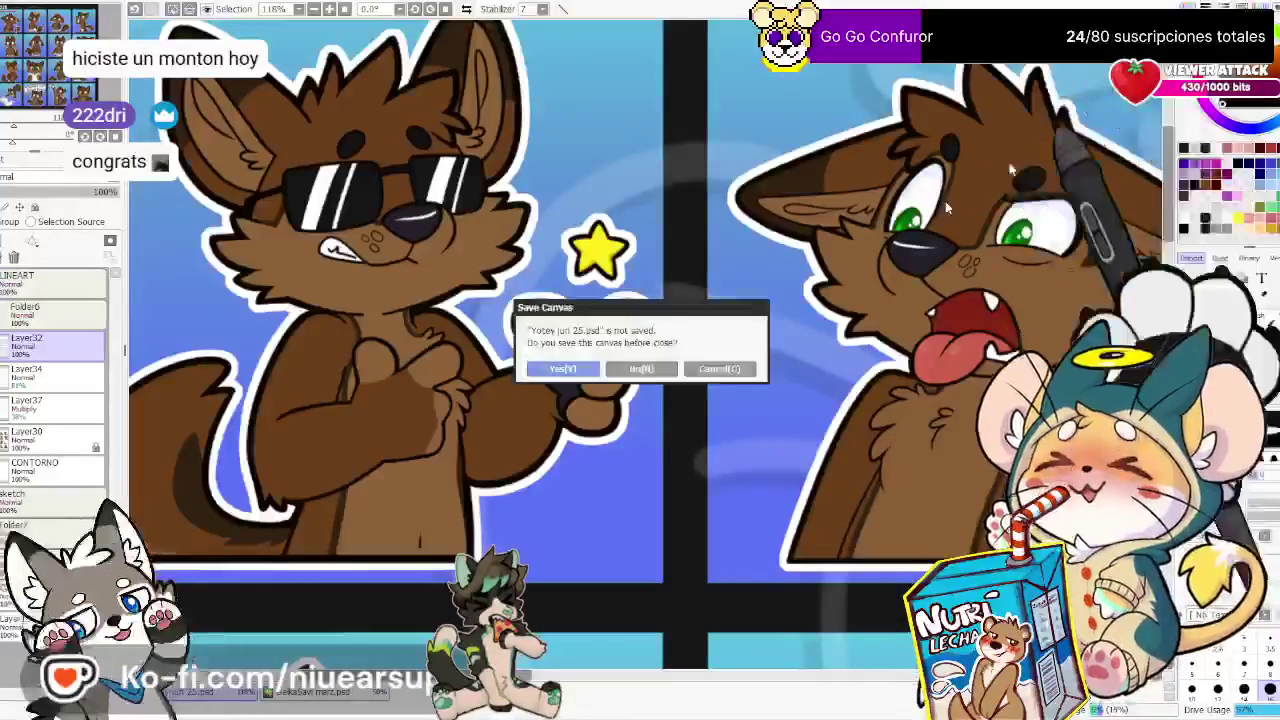
click(645, 370)
key(ctrl+w)
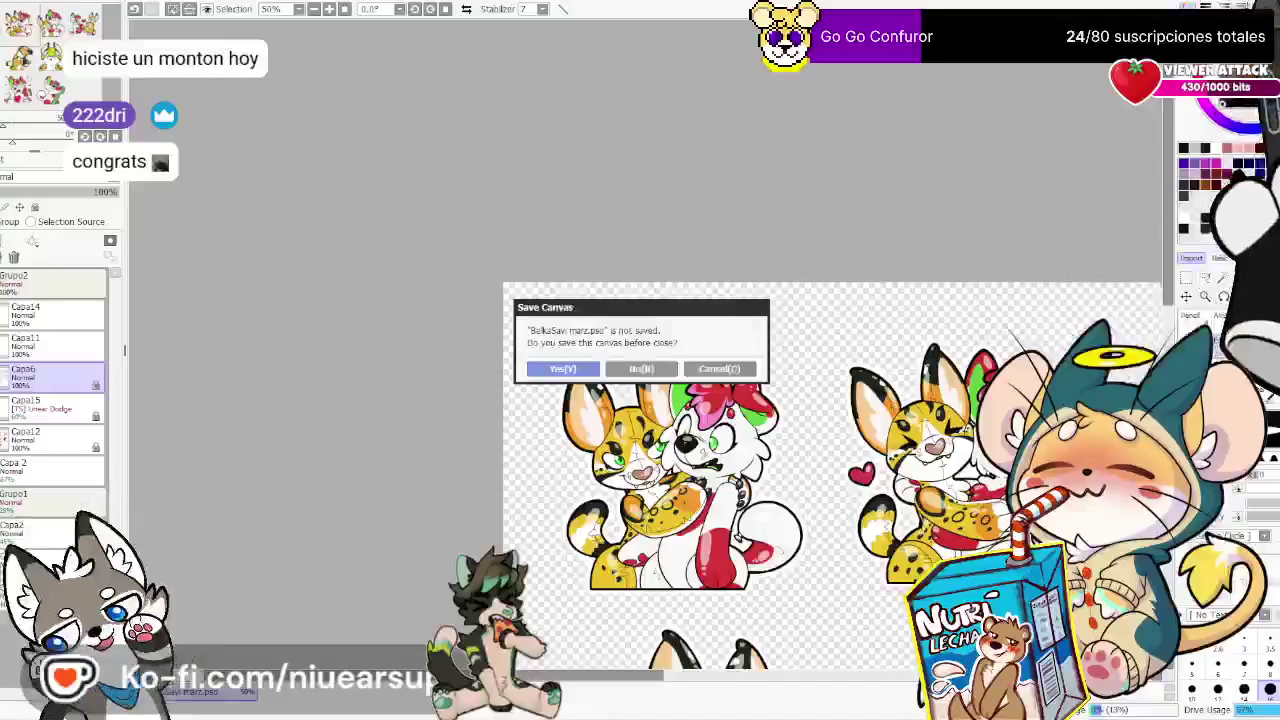